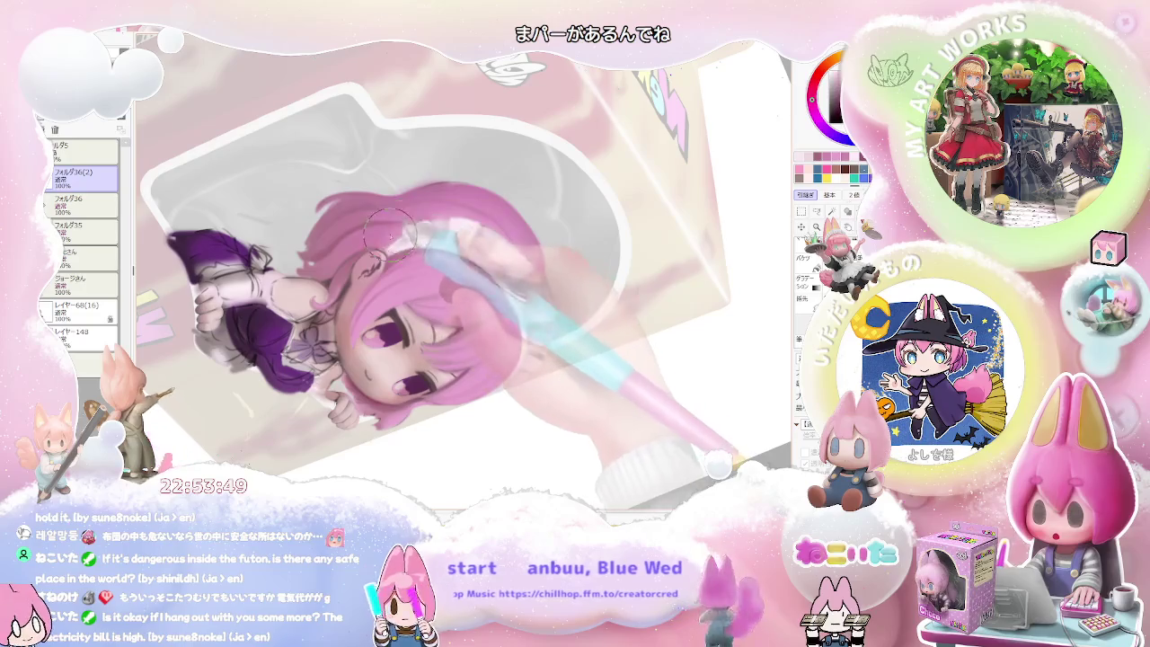
Enlarge the brush and paint in the maid's ear beside her face.
scroll(397, 232, down, 5)
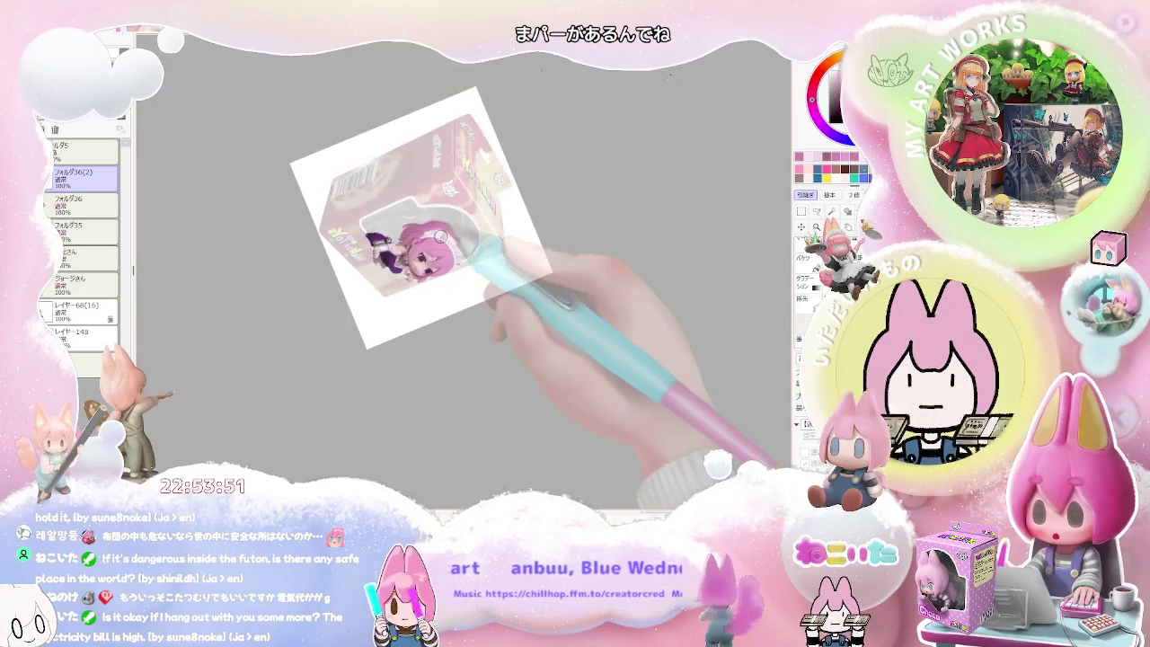
scroll(468, 247, up, 3)
scroll(503, 263, up, 2)
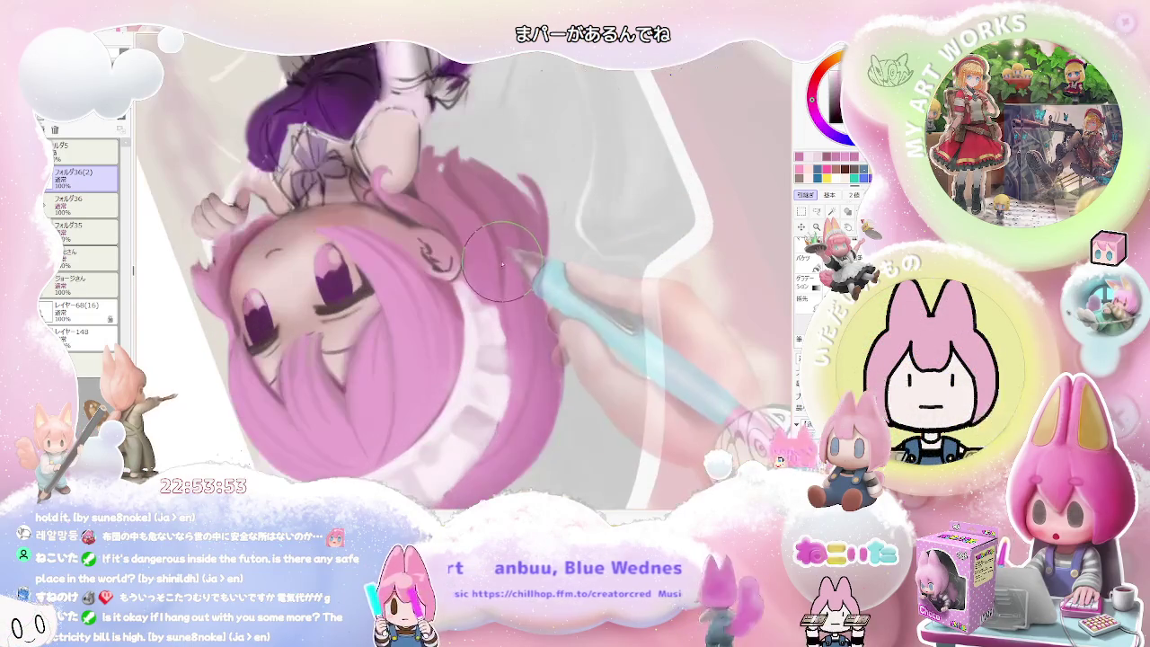
key(bracketright)
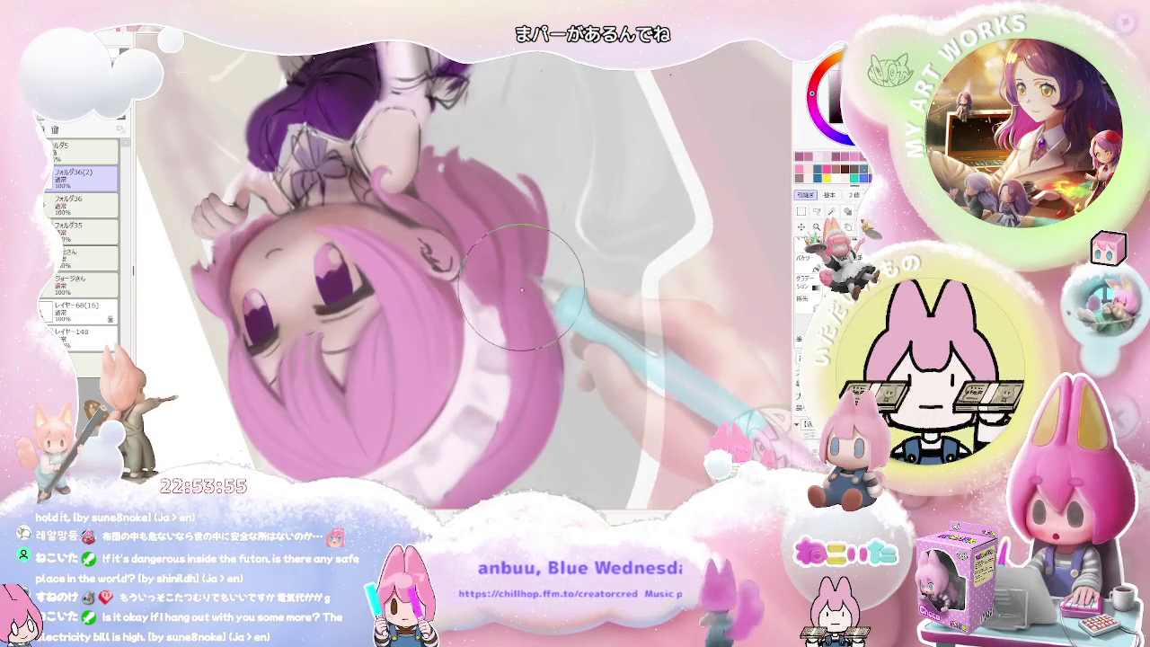
scroll(527, 290, down, 1)
scroll(532, 306, down, 1)
scroll(539, 328, down, 1)
scroll(546, 349, down, 1)
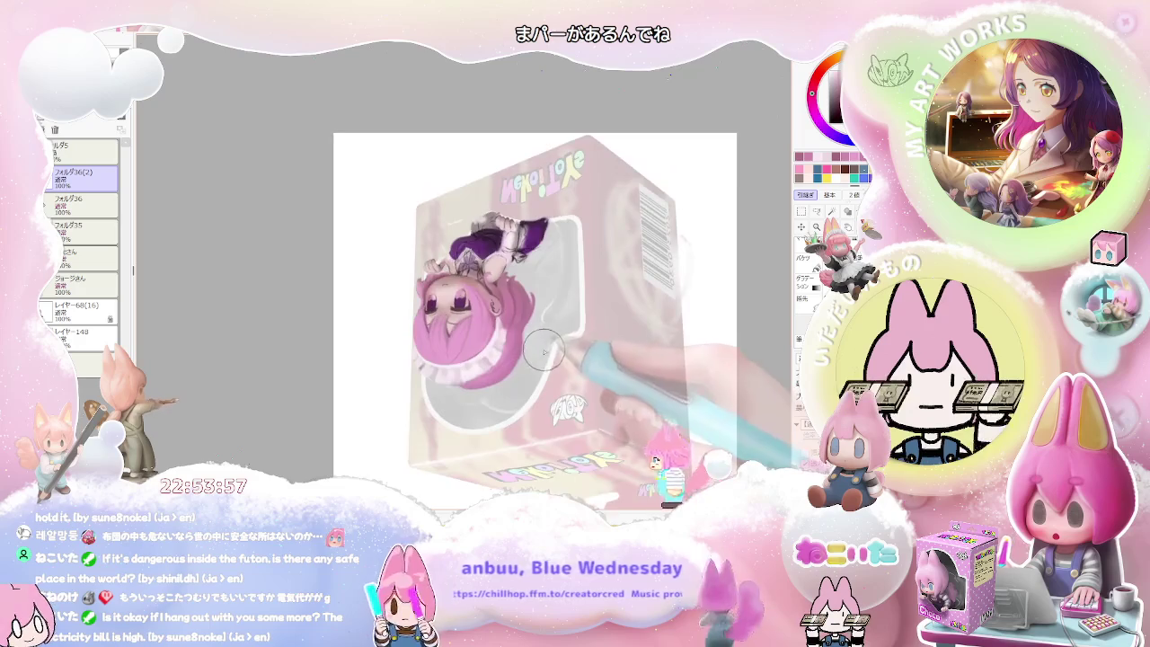
scroll(503, 341, up, 2)
scroll(386, 315, up, 2)
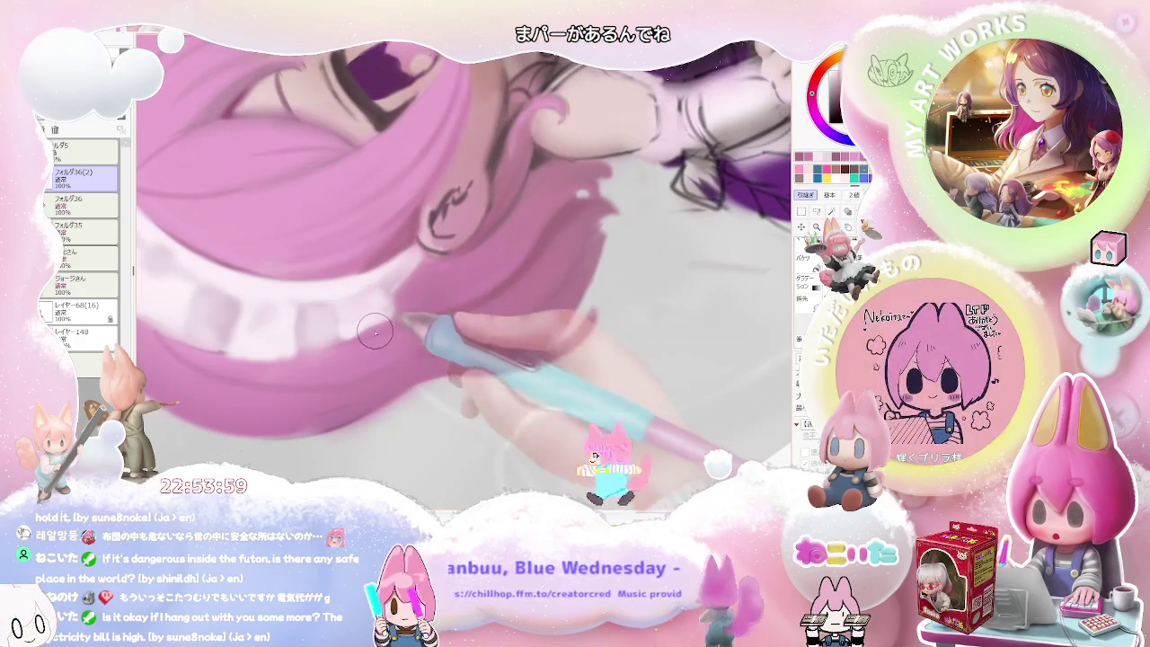
scroll(475, 306, down, 1)
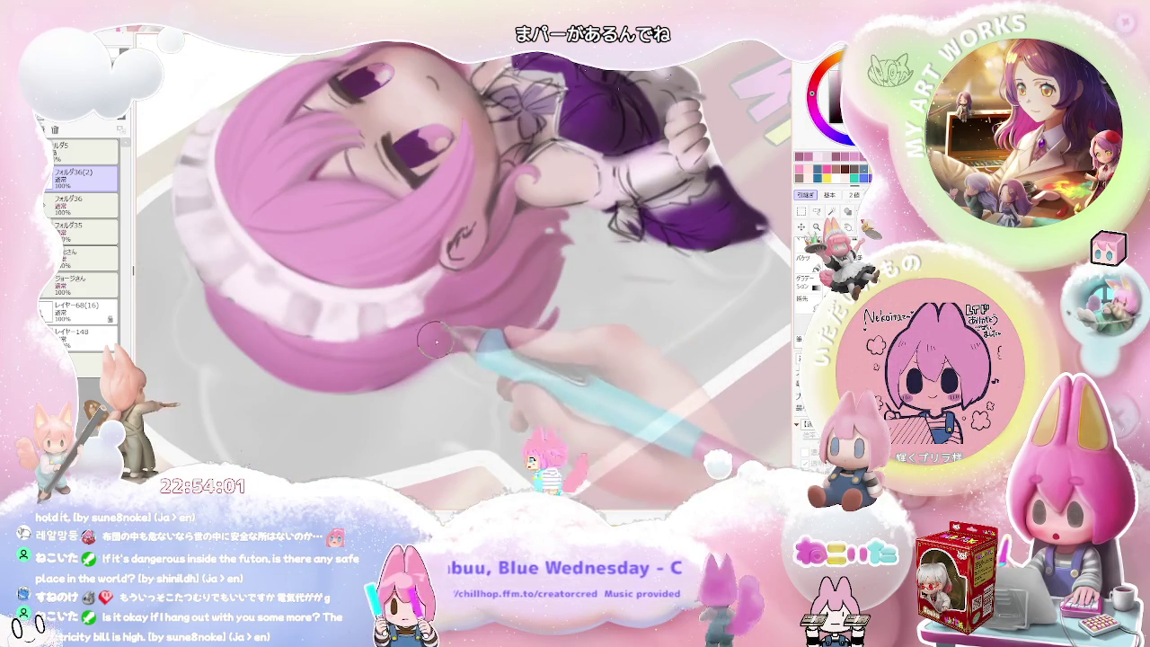
scroll(466, 334, down, 1)
scroll(454, 335, down, 1)
scroll(441, 334, down, 1)
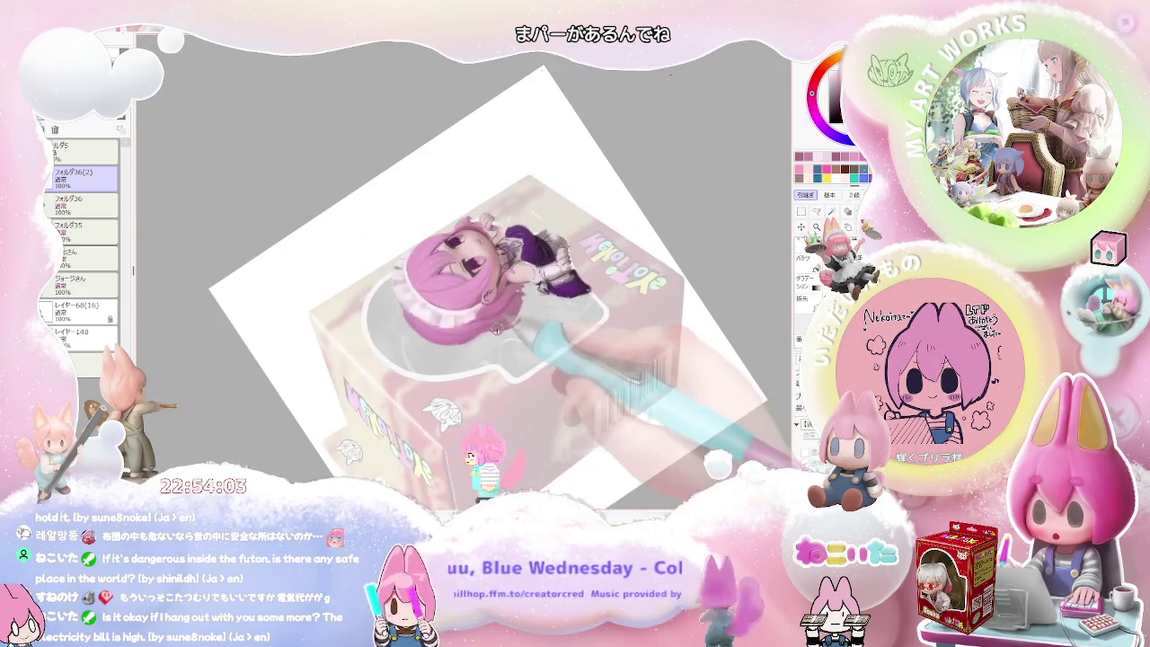
scroll(431, 336, down, 1)
scroll(427, 359, up, 1)
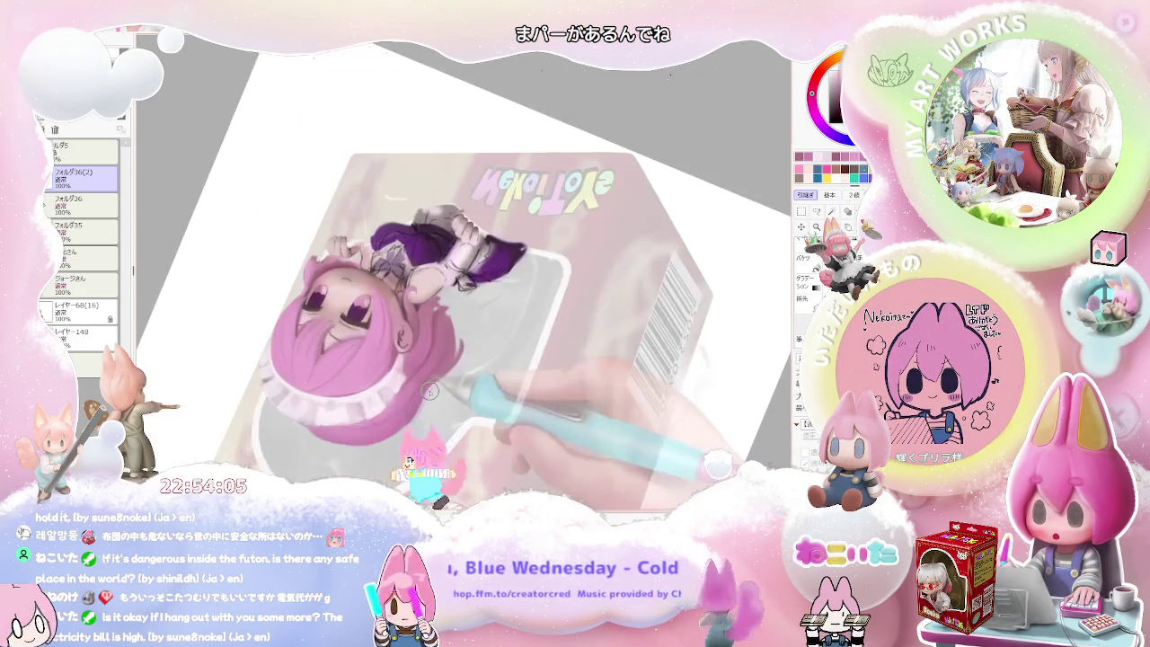
scroll(416, 399, up, 2)
scroll(416, 399, up, 1)
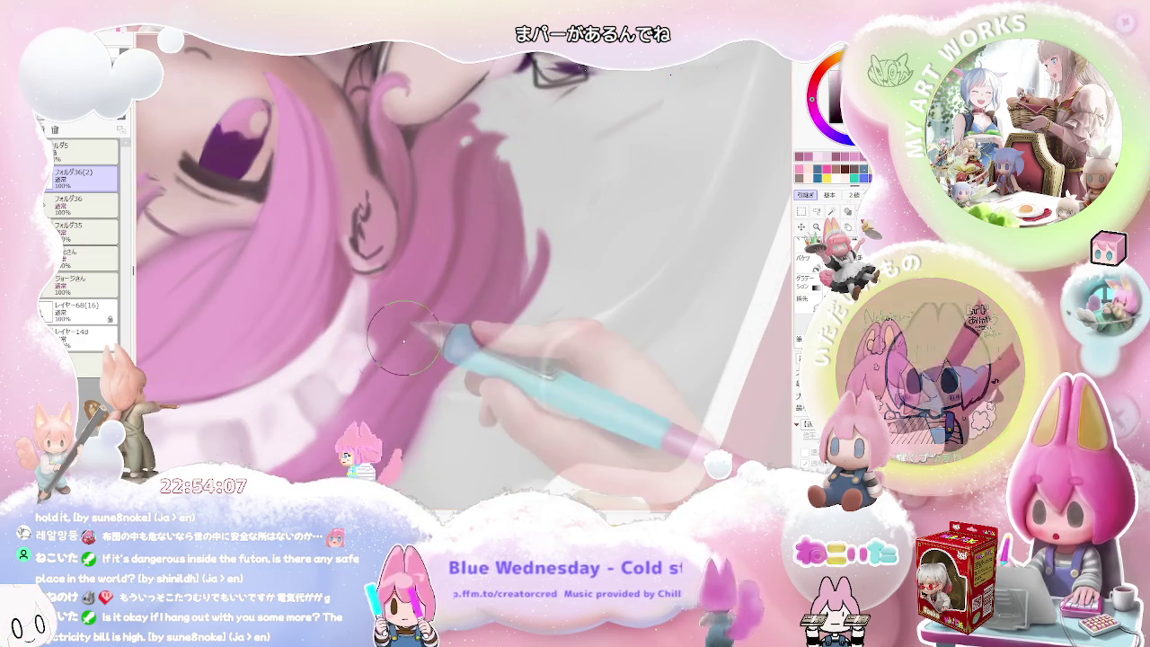
Paint the pink hair strands around the ear, zooming out to check the whole figure.
scroll(461, 275, down, 2)
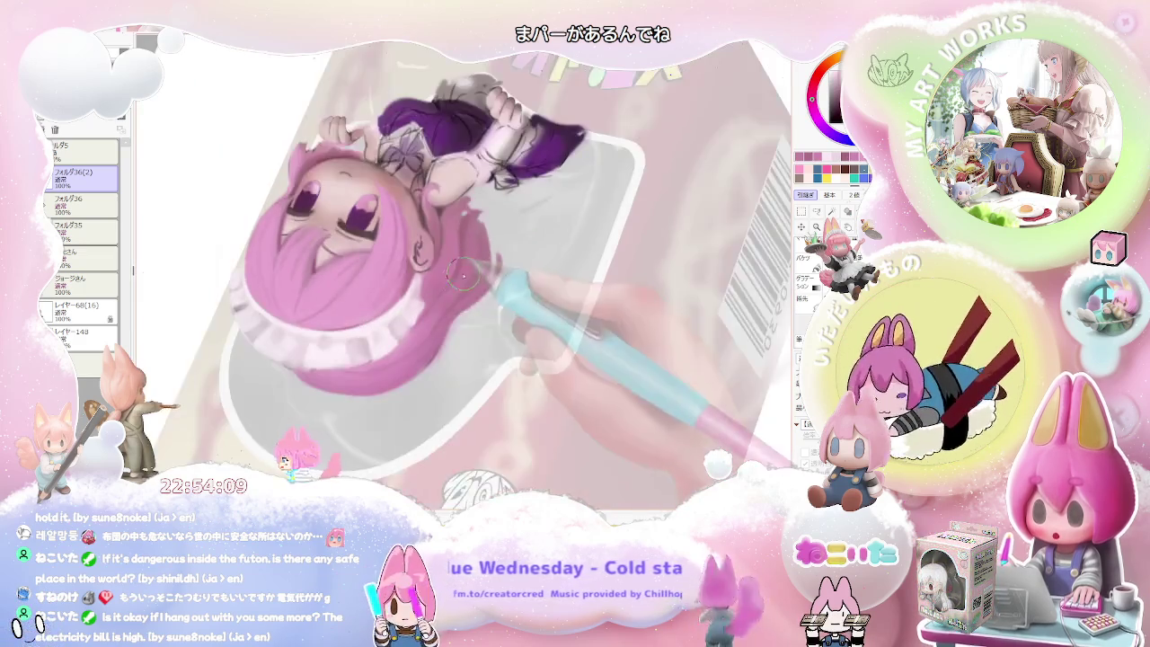
scroll(463, 283, down, 1)
scroll(466, 290, down, 1)
scroll(469, 298, down, 1)
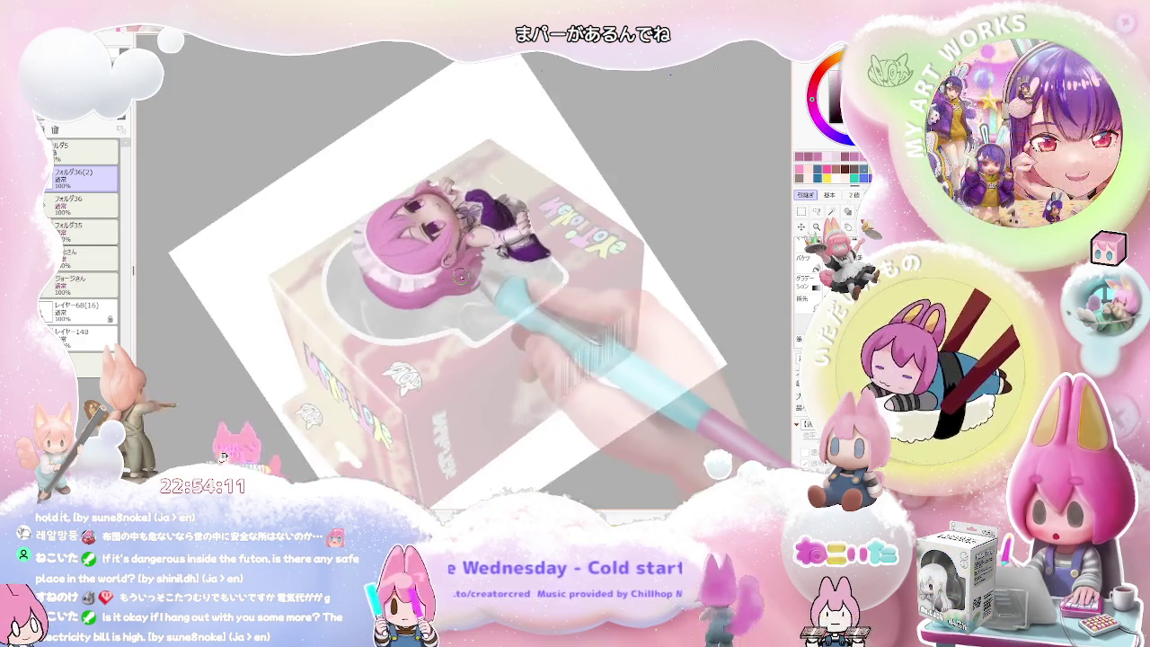
scroll(406, 260, up, 2)
scroll(430, 319, up, 2)
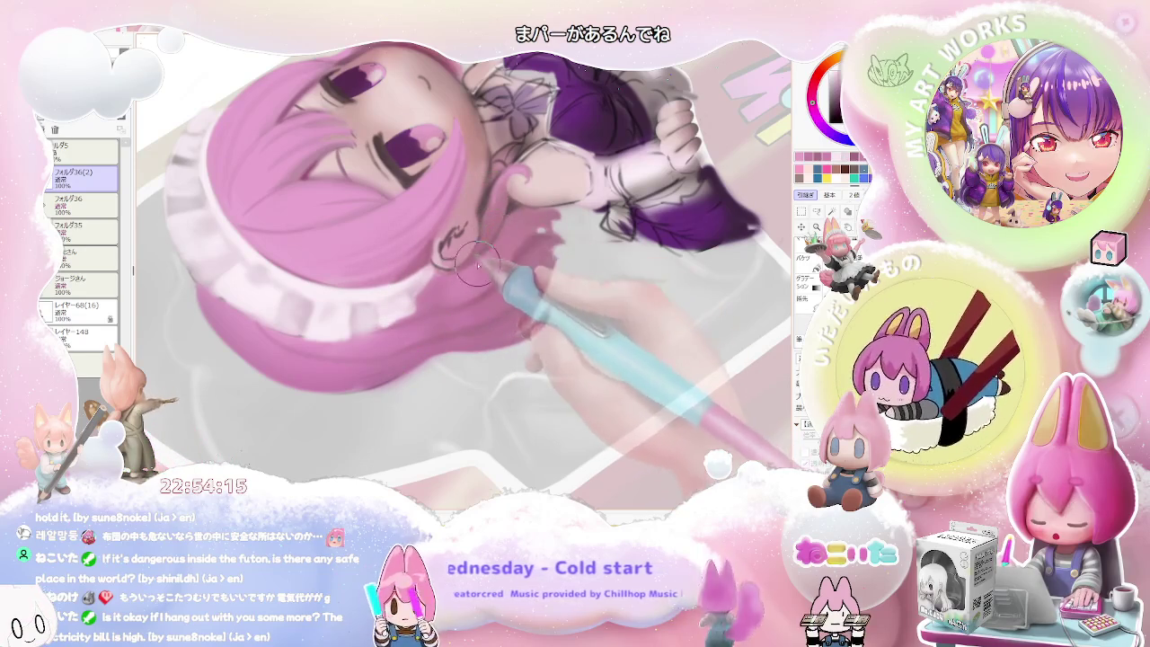
scroll(471, 273, up, 1)
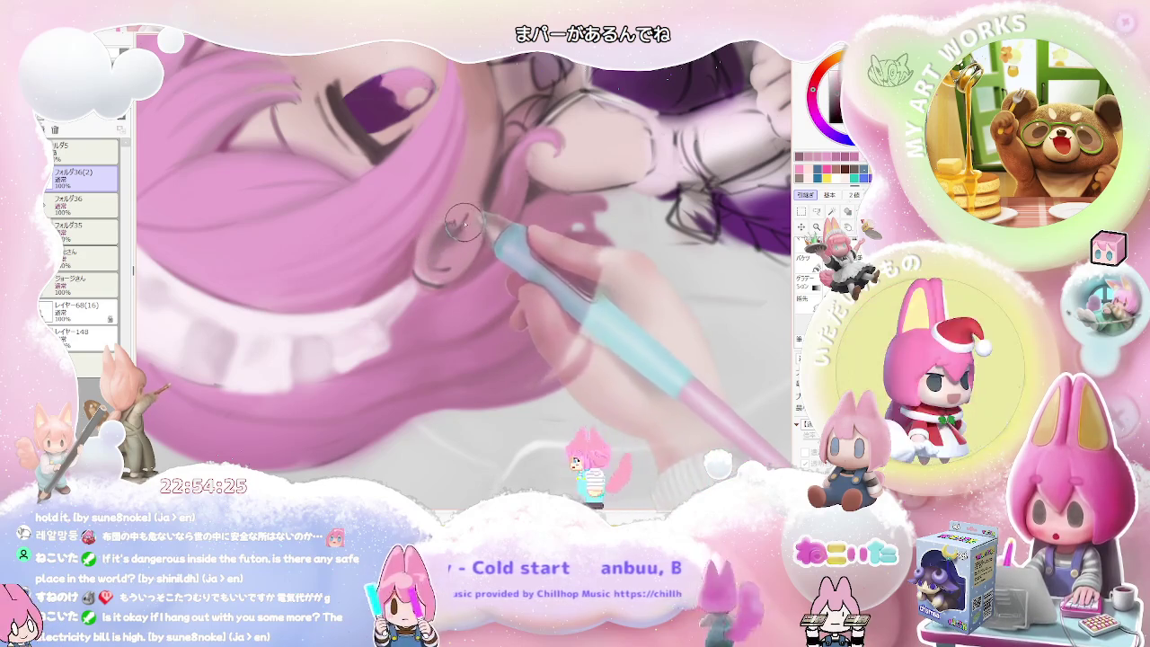
key(minus)
key(minus)
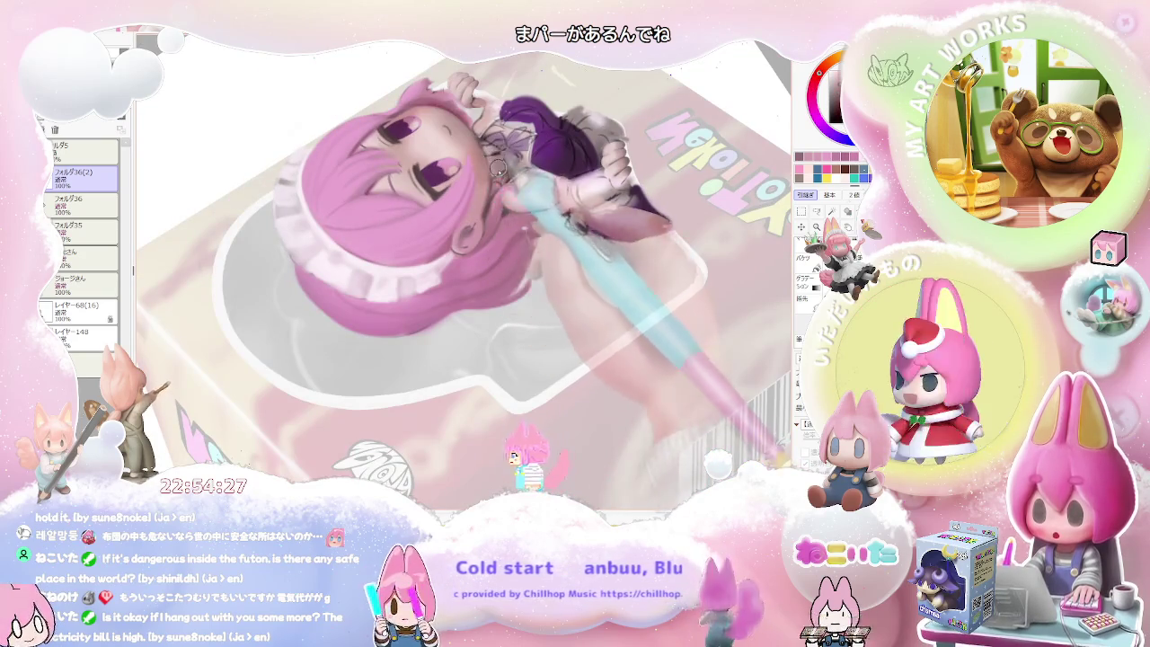
key(plus)
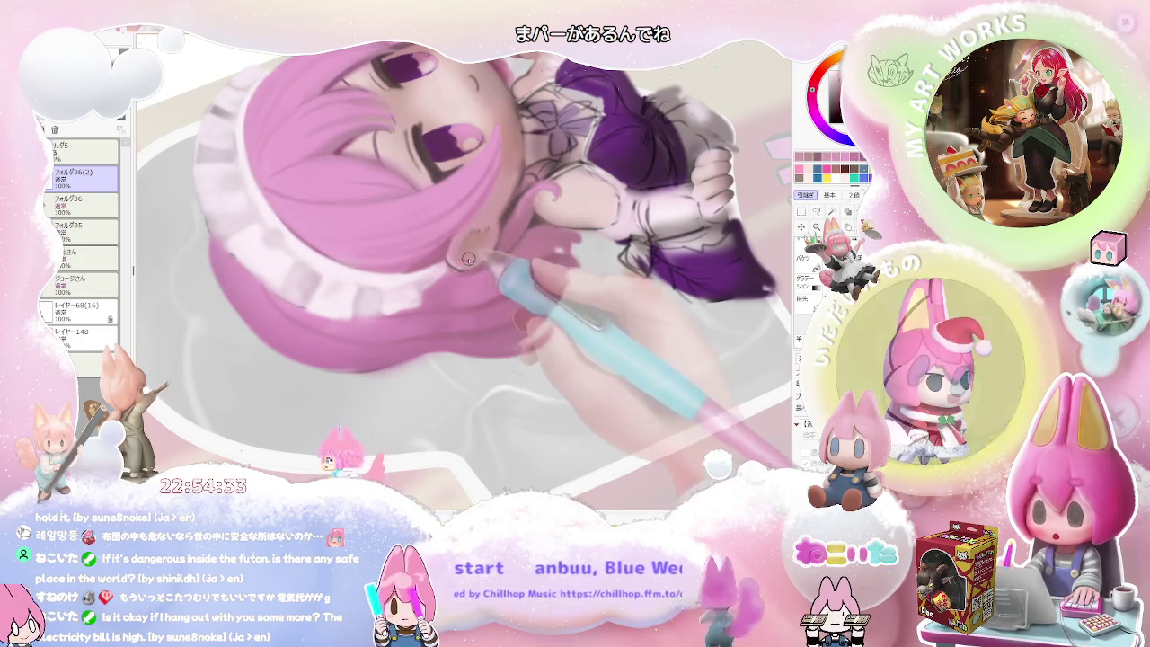
key(plus)
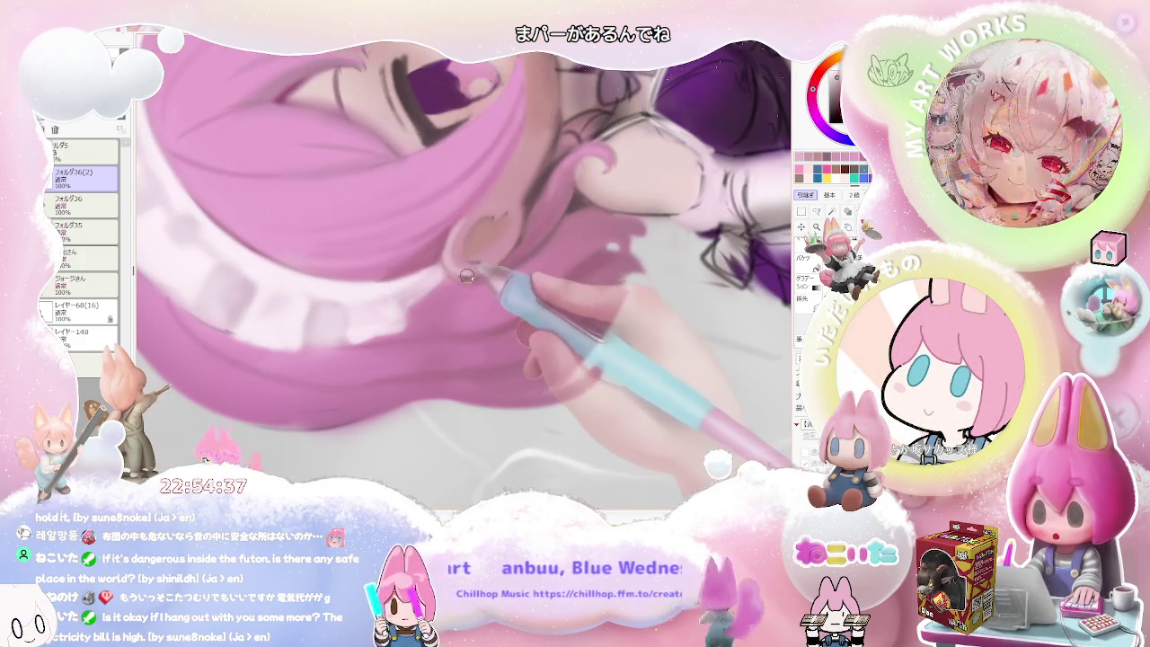
key(minus)
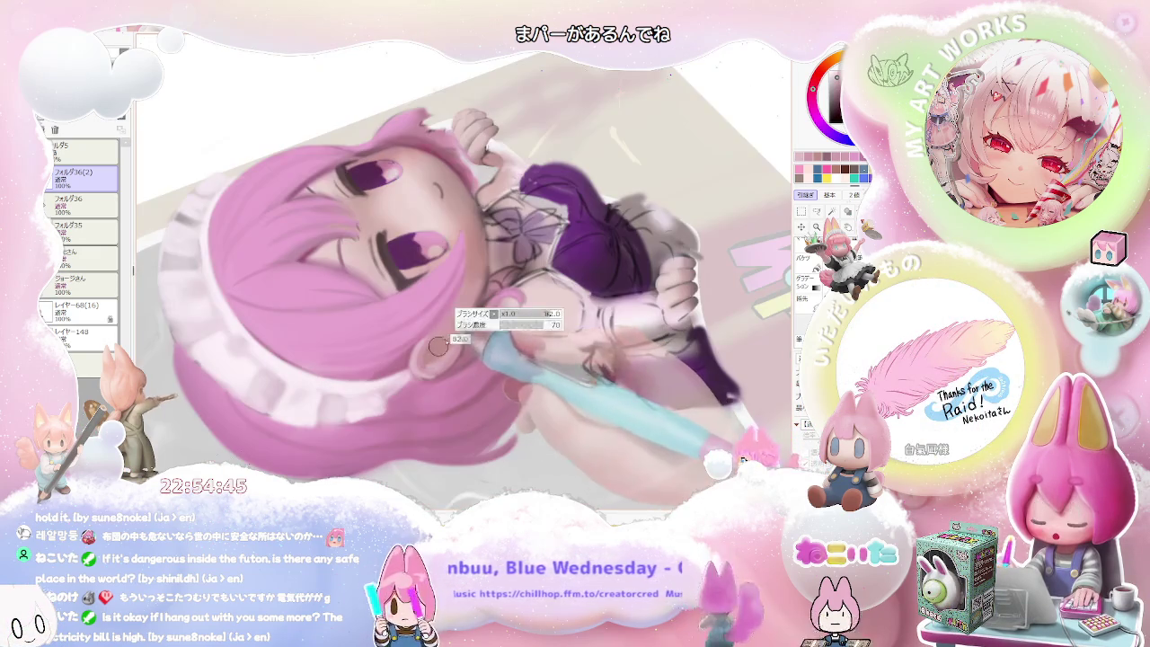
With a smaller brush, paint soft pink shading and a cleaner outline along the ear's rim.
scroll(436, 347, up, 2)
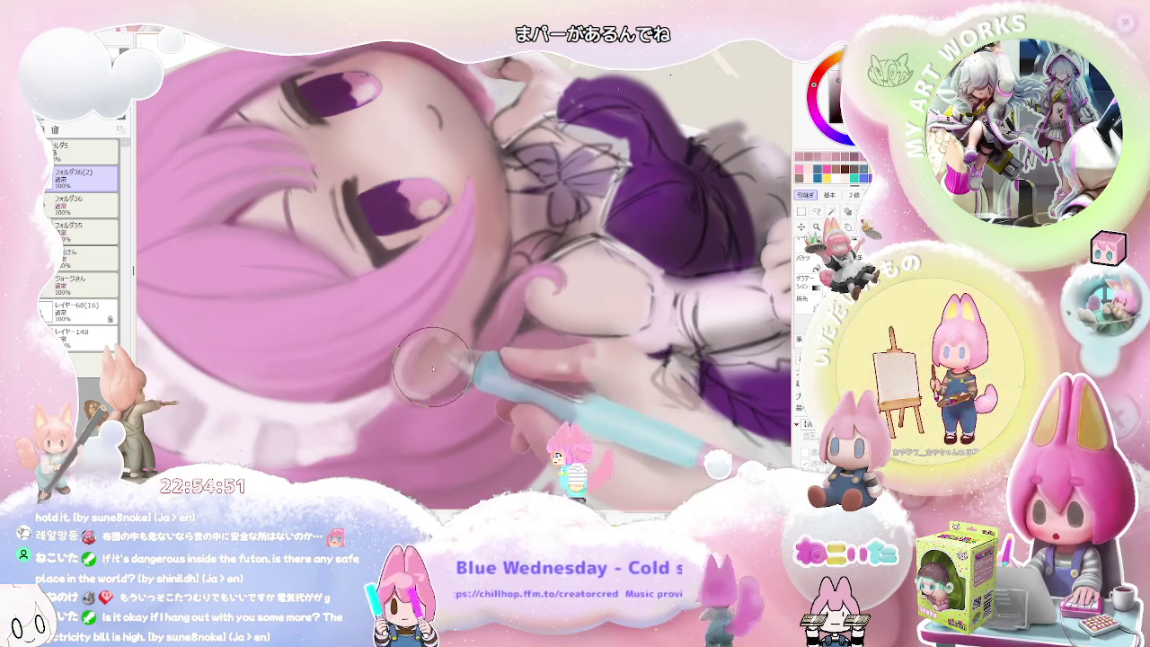
scroll(446, 357, down, 2)
scroll(505, 336, down, 2)
scroll(517, 337, up, 2)
scroll(449, 296, up, 2)
scroll(390, 256, up, 2)
key(bracketleft)
key(bracketleft)
key(bracketleft)
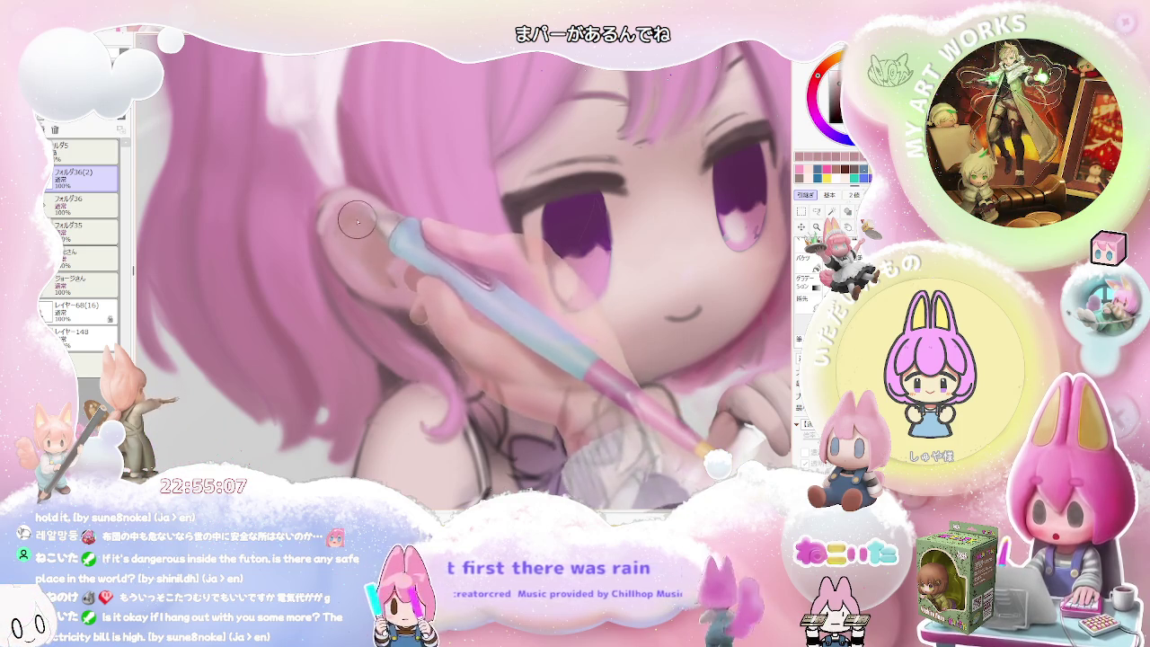
key(bracketleft)
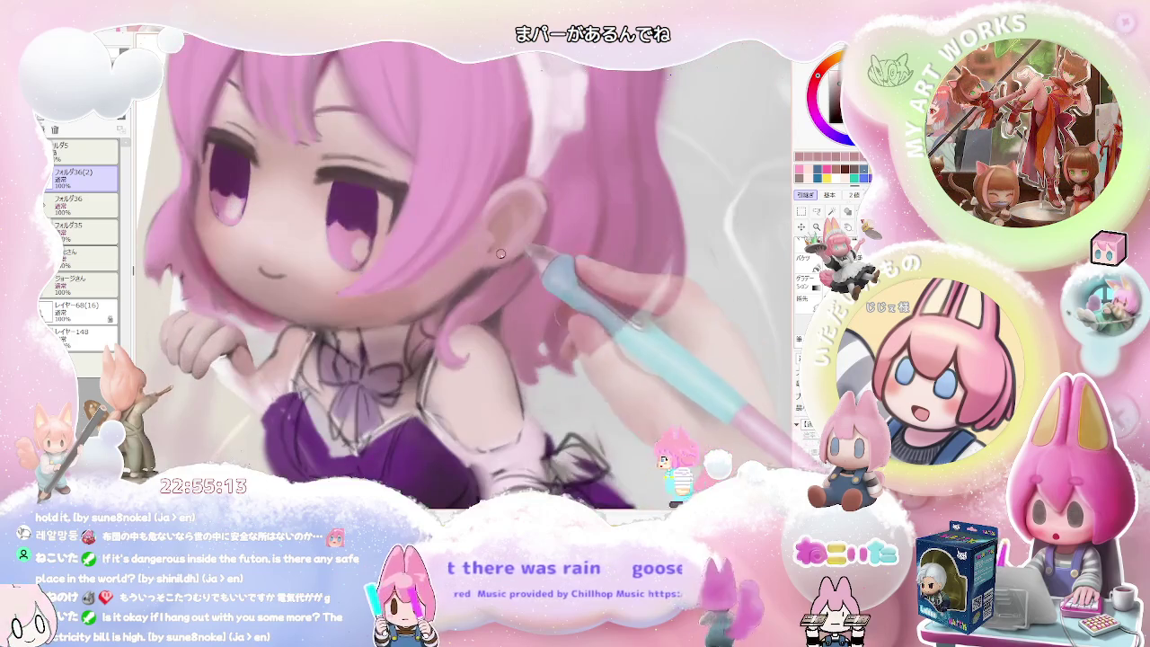
scroll(242, 230, up, 1)
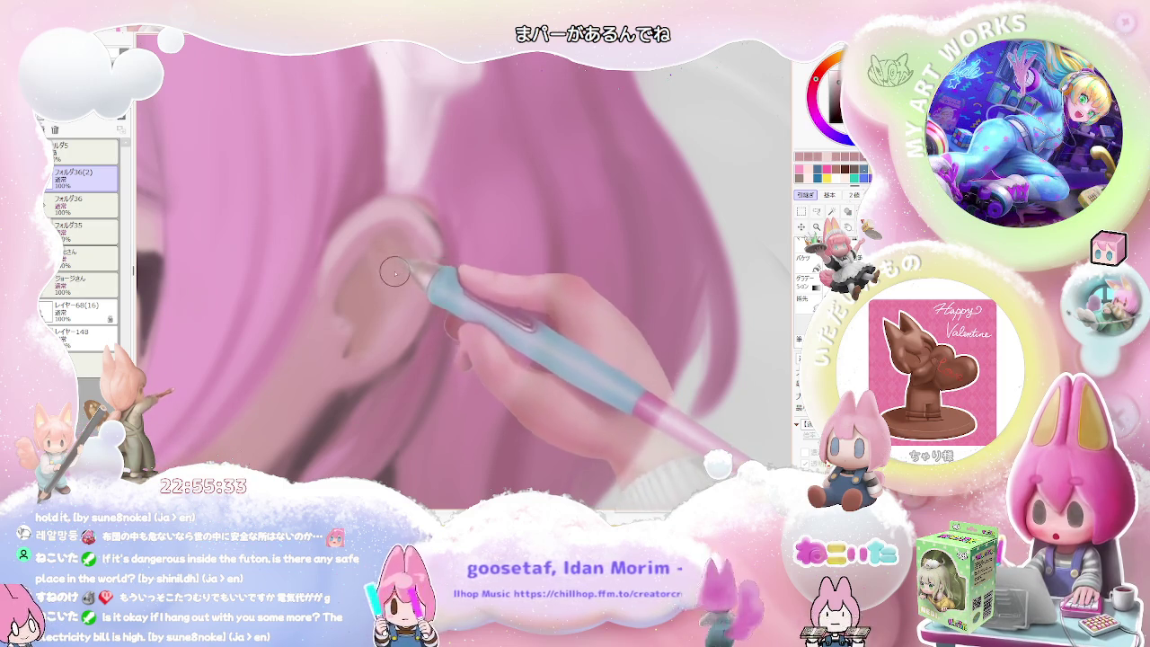
scroll(398, 288, down, 1)
scroll(389, 306, down, 1)
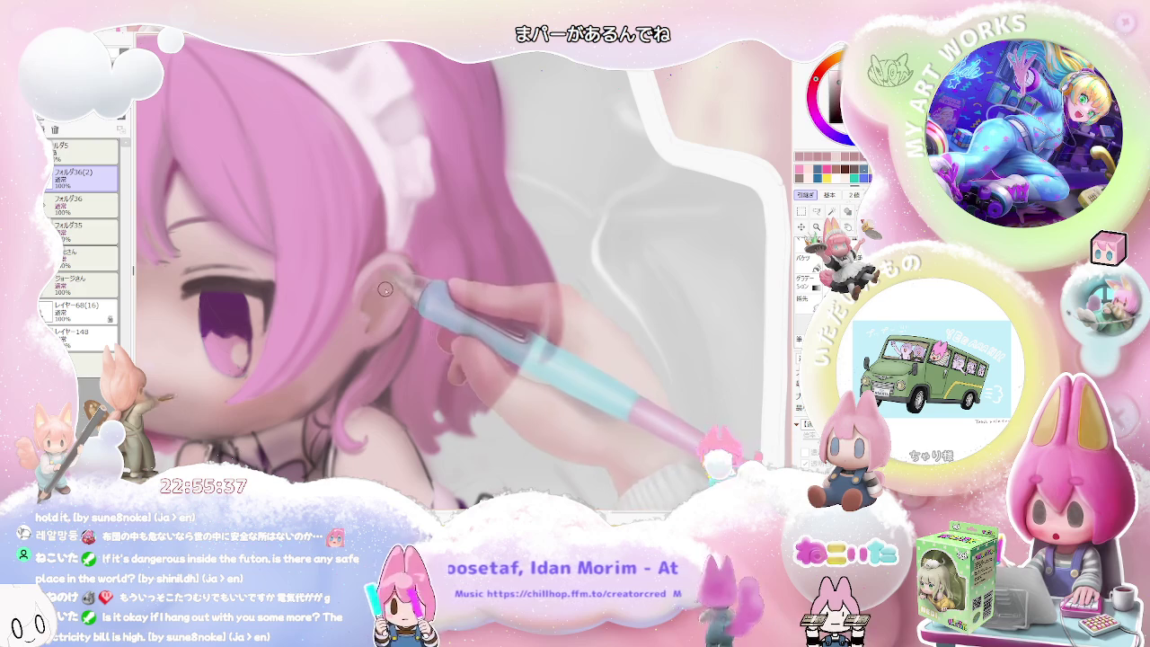
scroll(396, 301, down, 3)
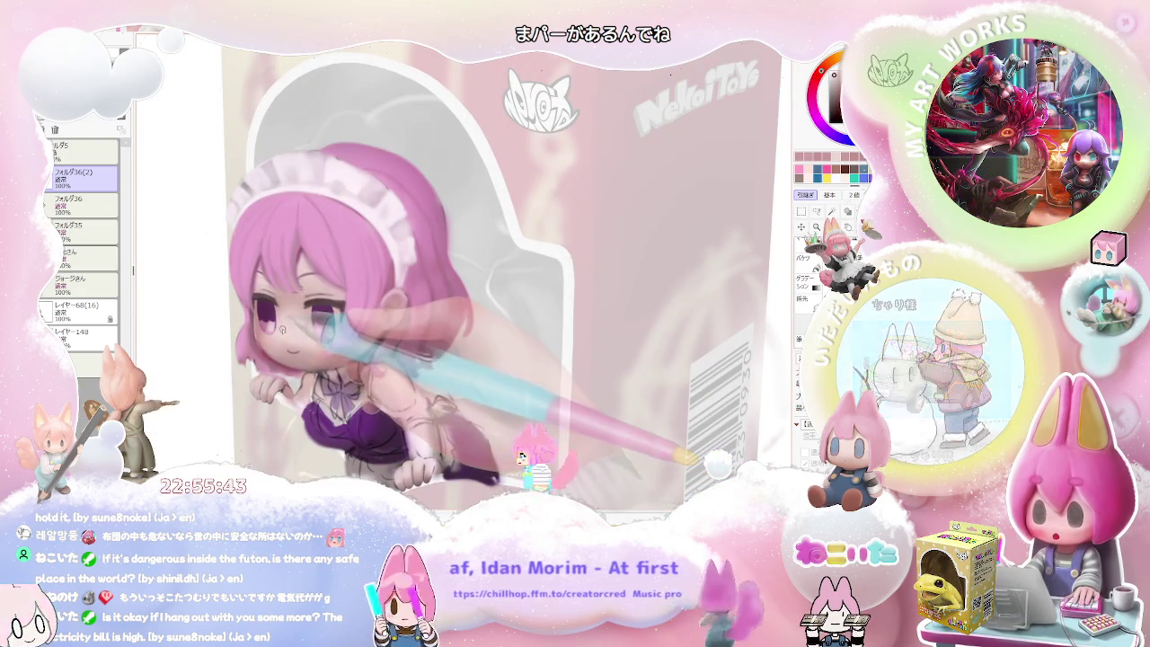
Flip the canvas horizontally to check proportions and enlarge the brush for the face.
key(h)
scroll(611, 370, up, 3)
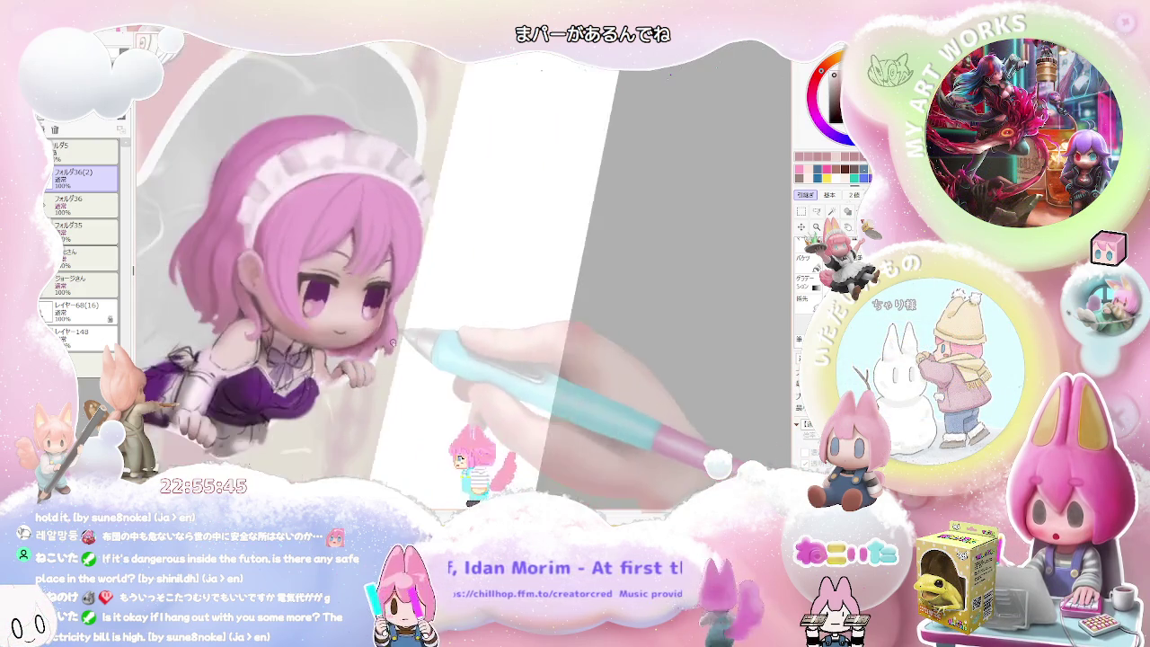
key(])
key(])
key(])
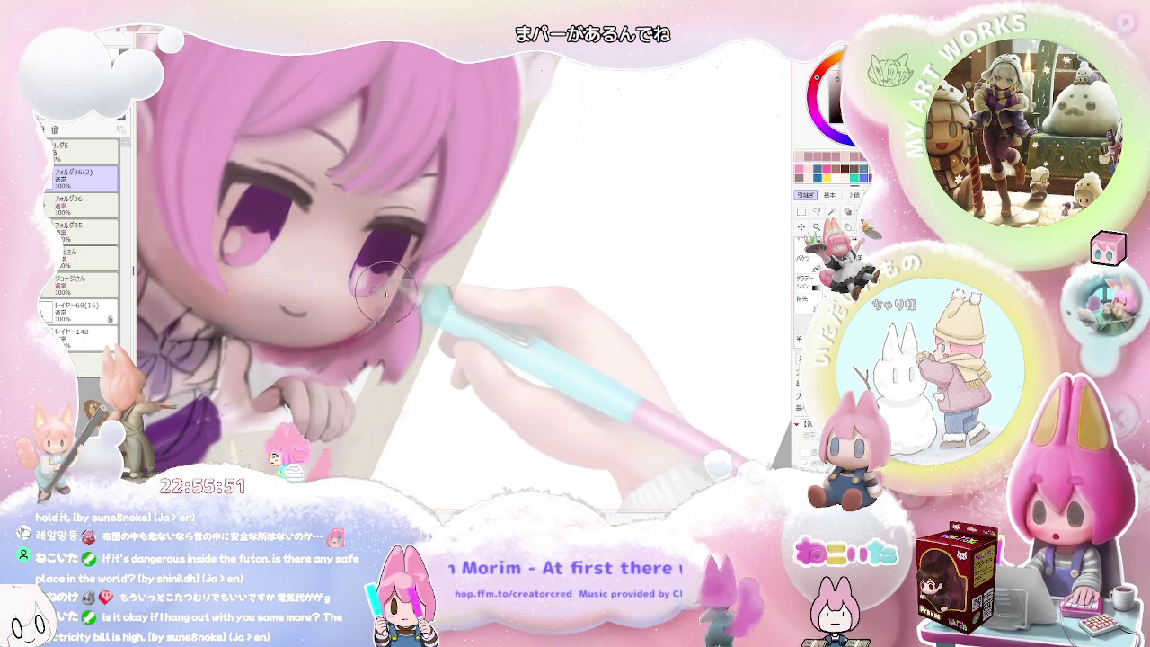
scroll(382, 296, down, 2)
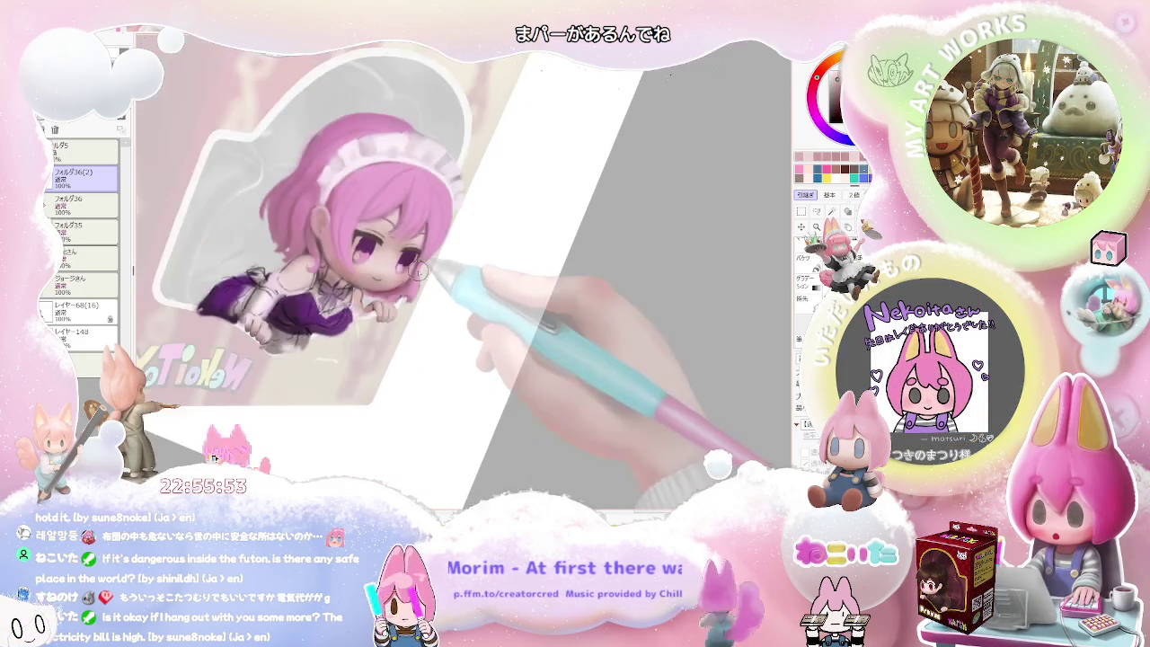
scroll(404, 268, up, 3)
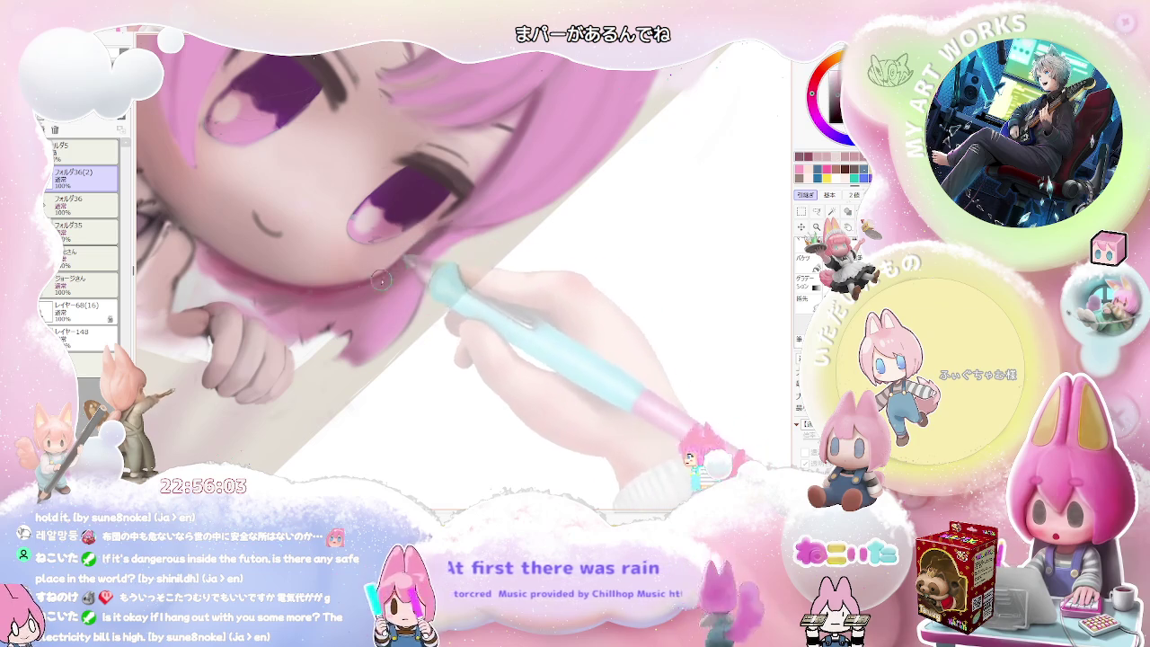
Paint shading and colour over the maid's face and eyes.
scroll(398, 262, down, 1)
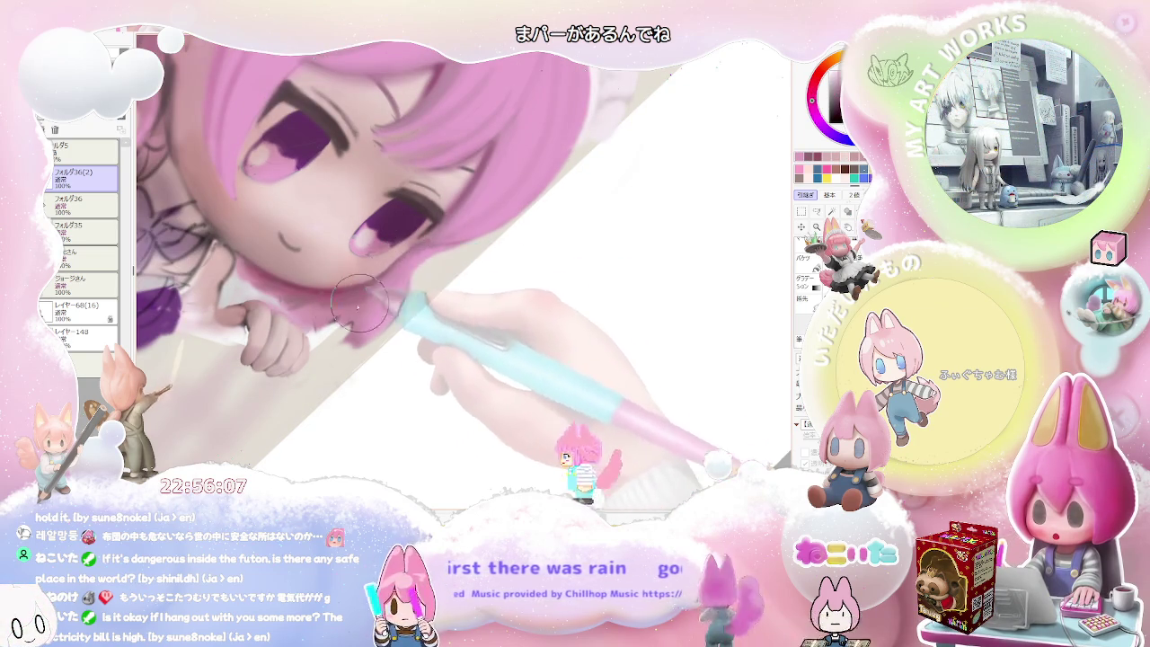
scroll(420, 261, down, 1)
scroll(417, 283, down, 1)
scroll(413, 302, down, 1)
scroll(414, 302, up, 1)
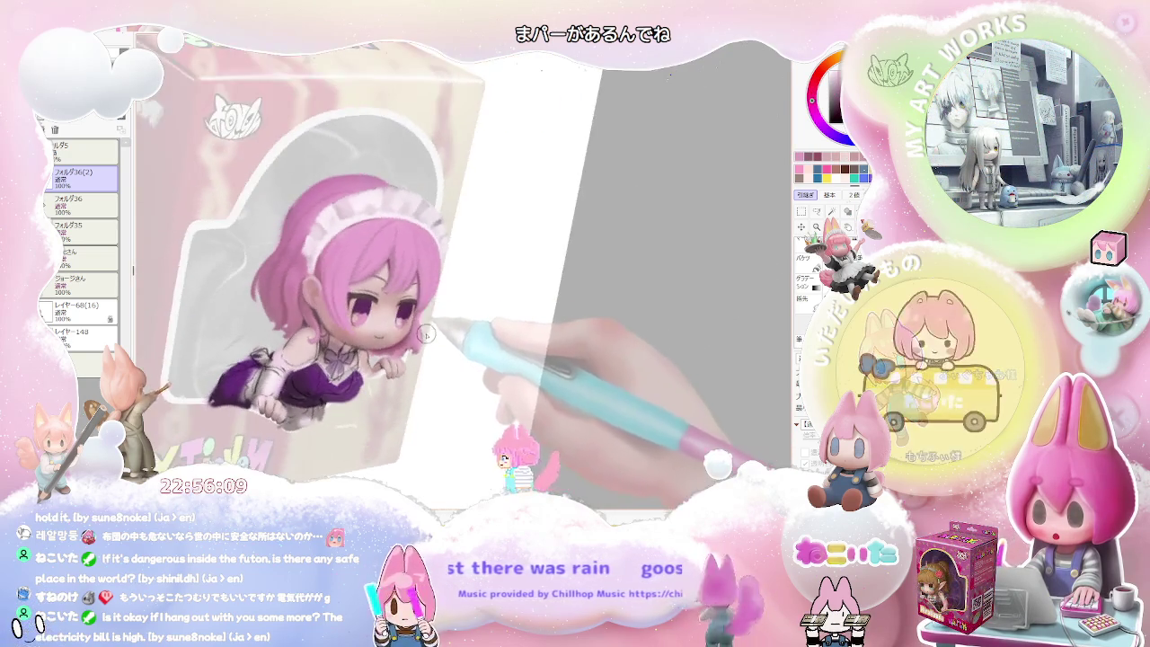
scroll(396, 323, up, 1)
scroll(378, 346, up, 1)
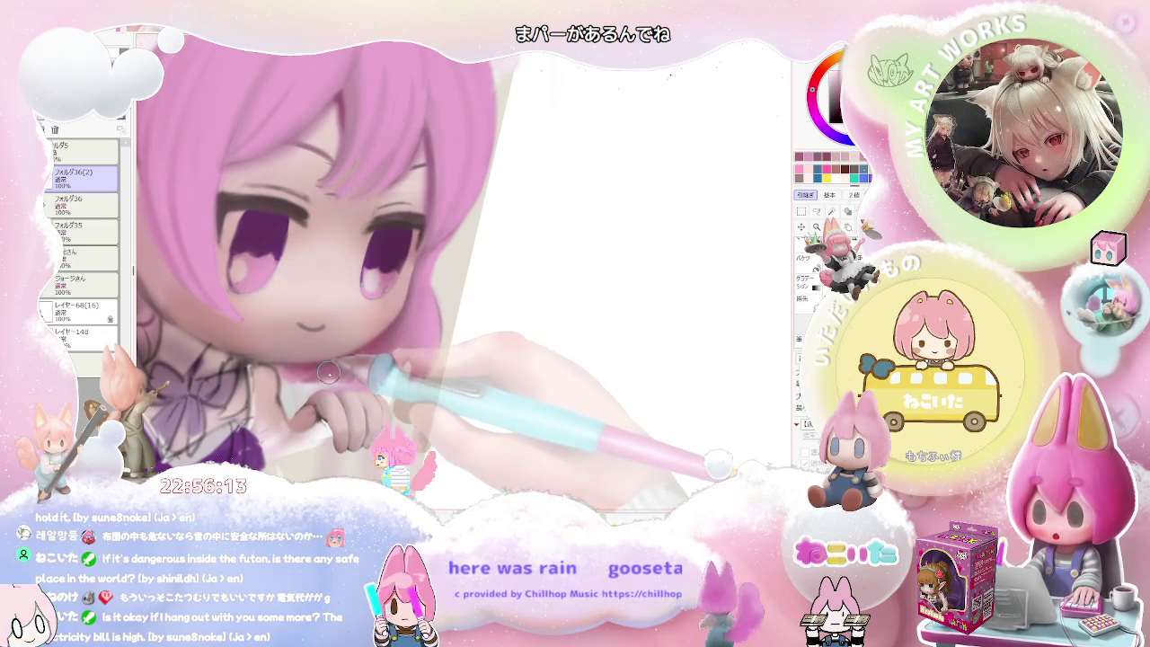
scroll(341, 359, up, 1)
scroll(359, 349, up, 1)
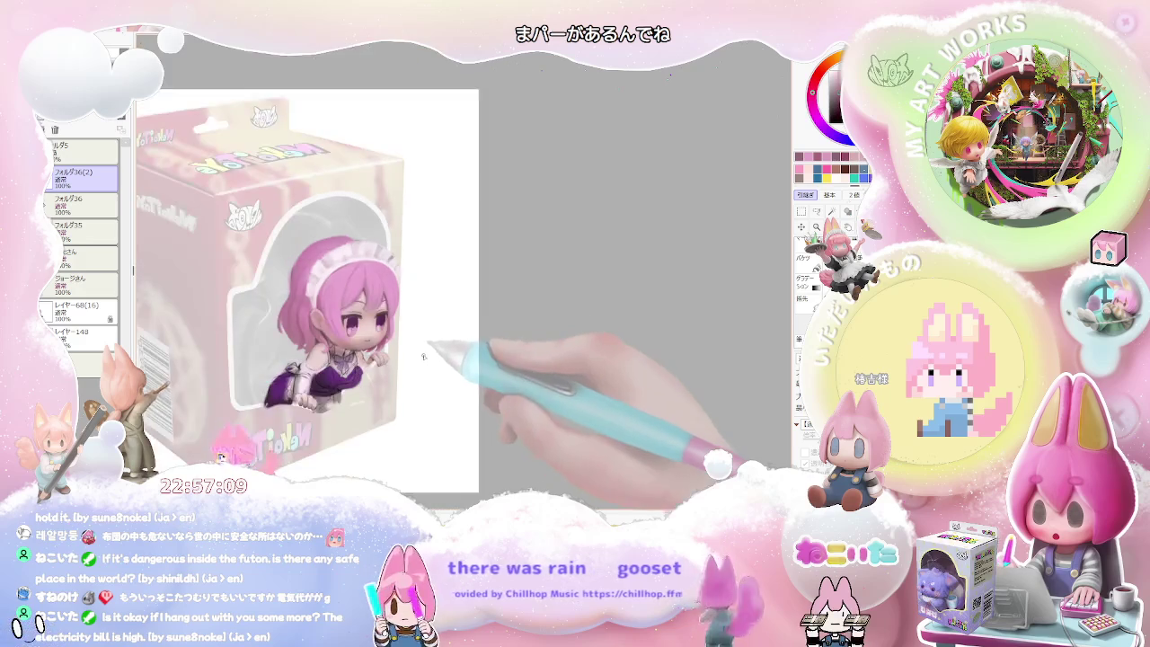
Set the brush size to 51 and paint the hair strands framing the face.
scroll(391, 330, down, 2)
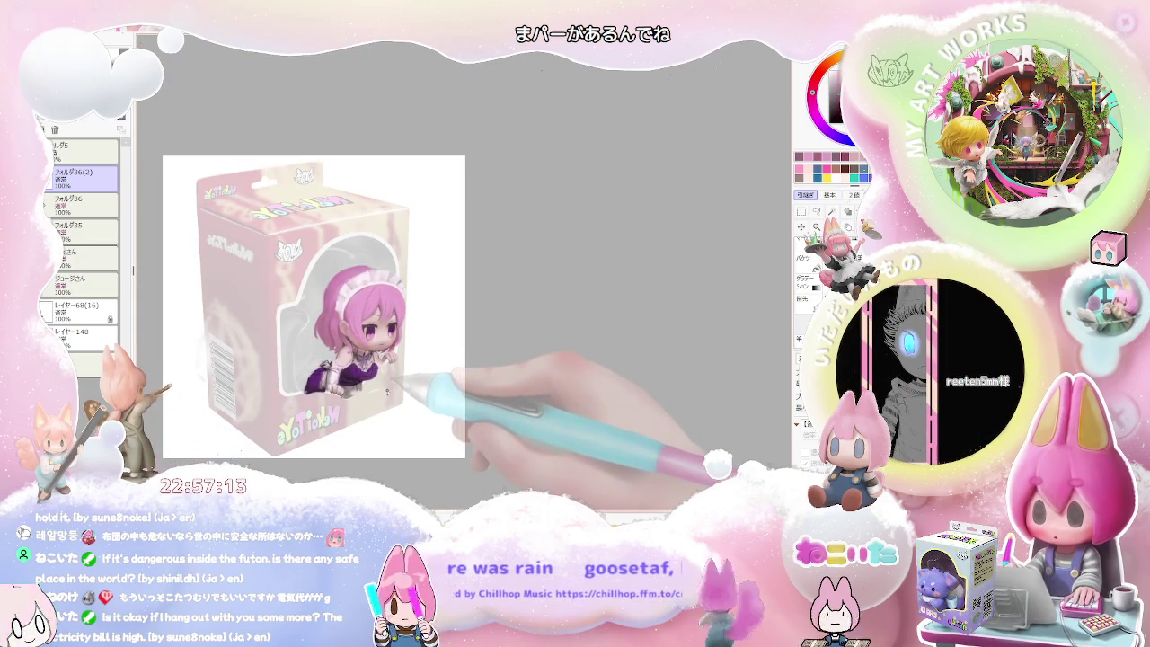
scroll(388, 388, up, 1)
scroll(387, 368, up, 2)
scroll(383, 346, up, 2)
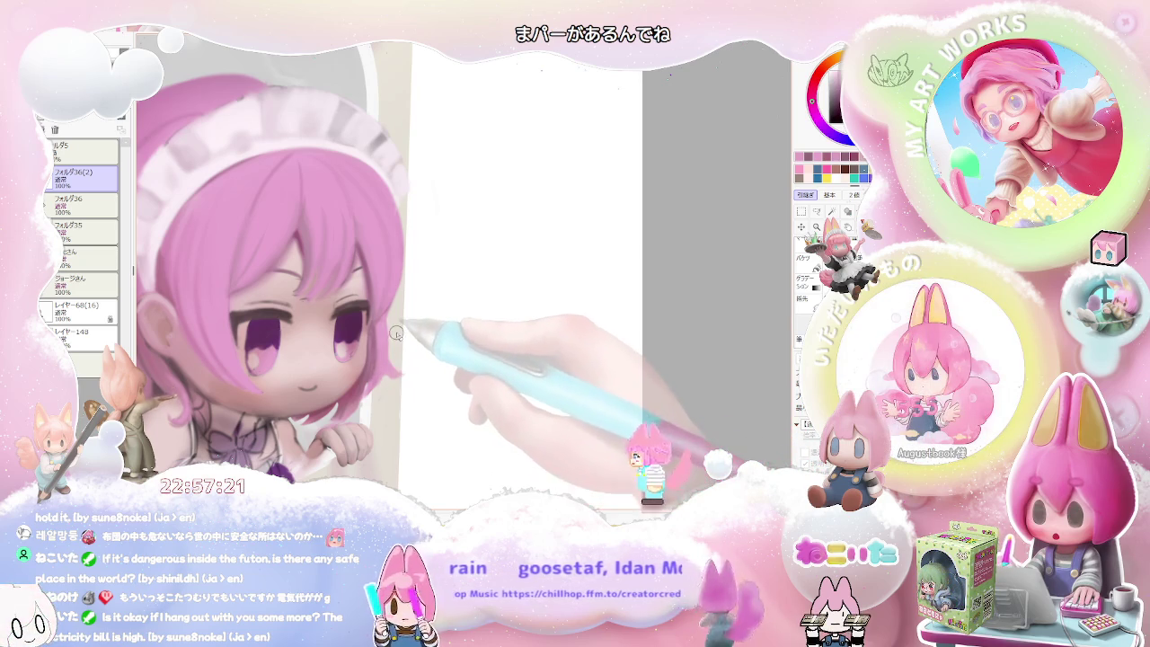
key(bracketright)
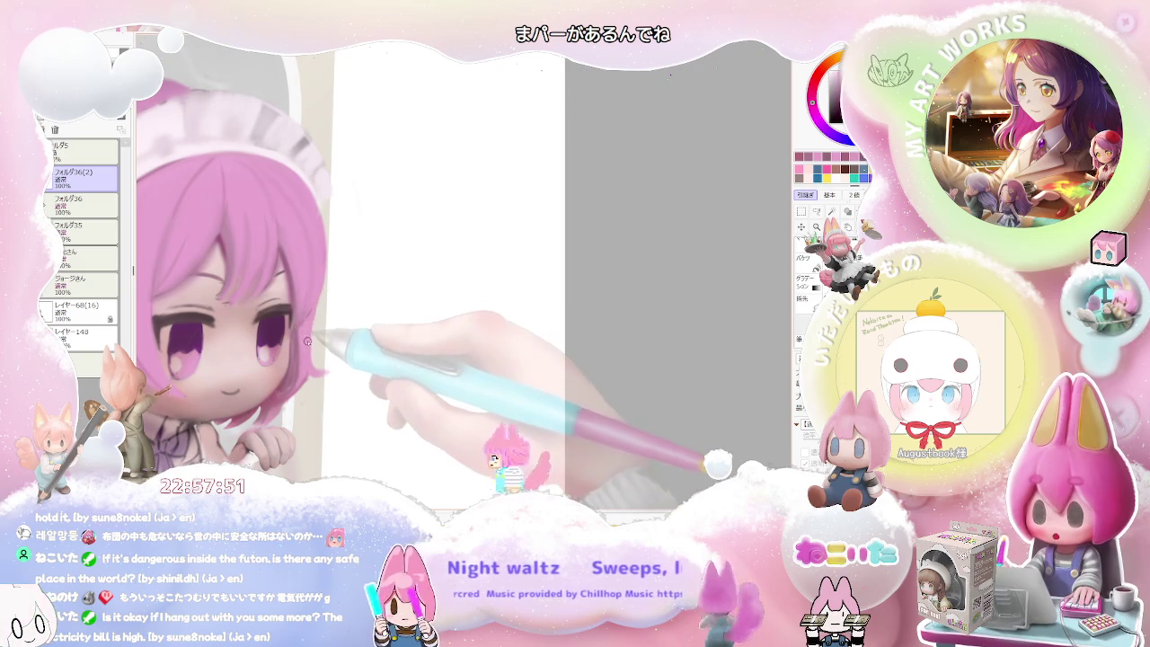
Set the brush size to 34 and paint the pink hair and frilled headband.
key(bracketright)
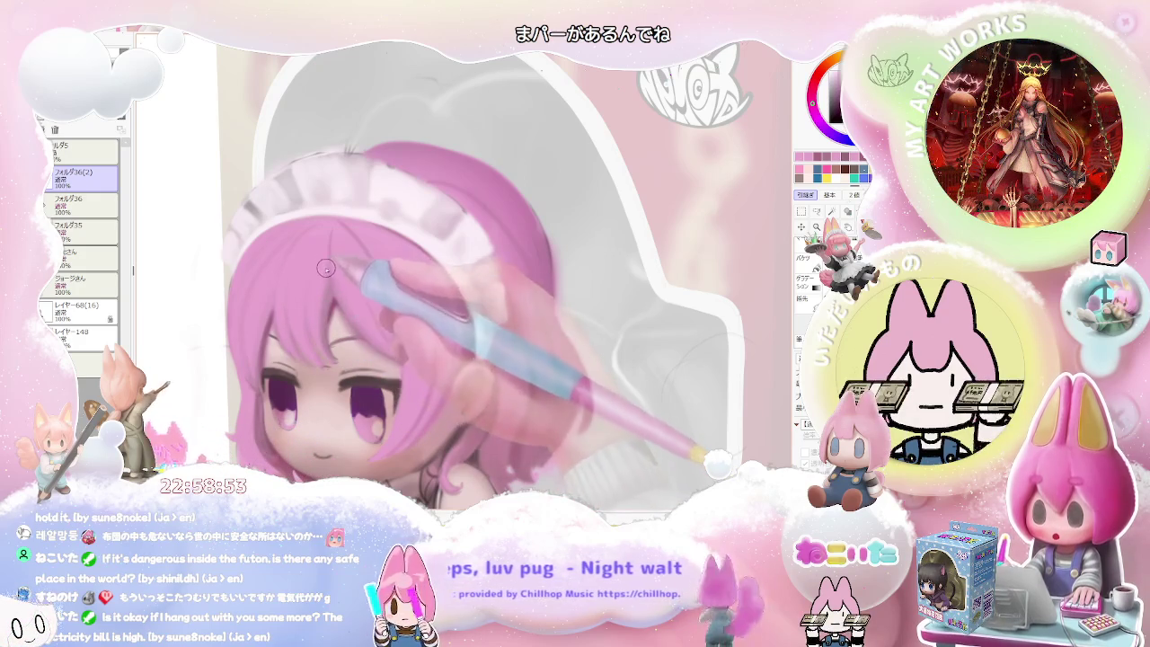
Set the brush size to 72 and soften the bangs over the maid's eyes.
key(])
key(])
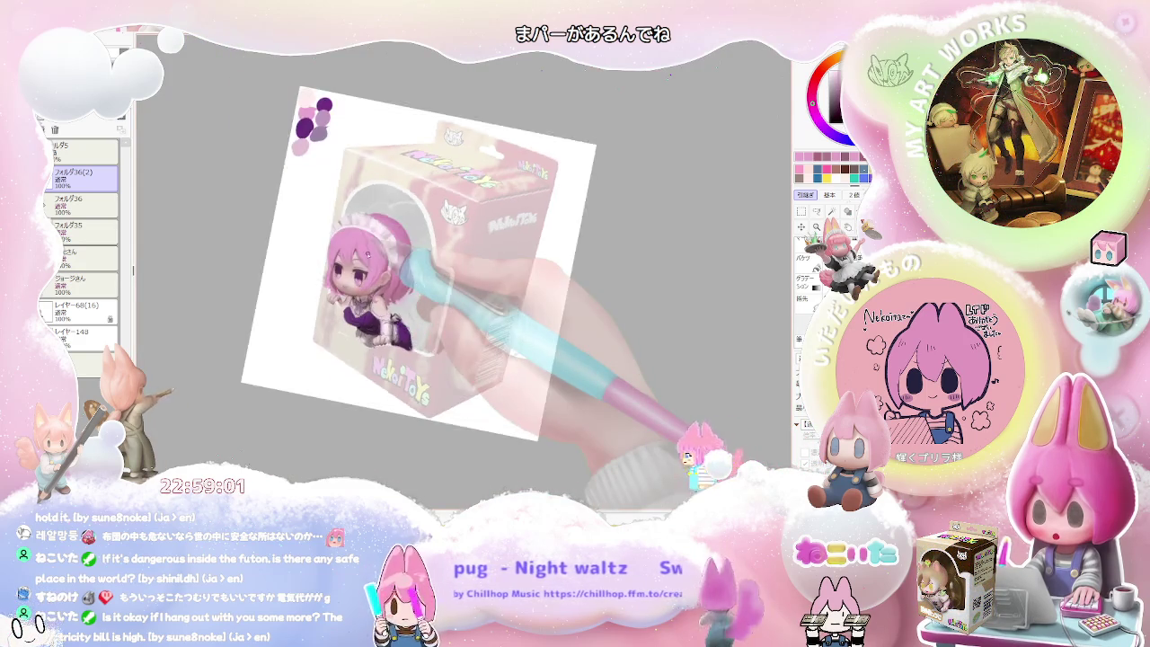
key([)
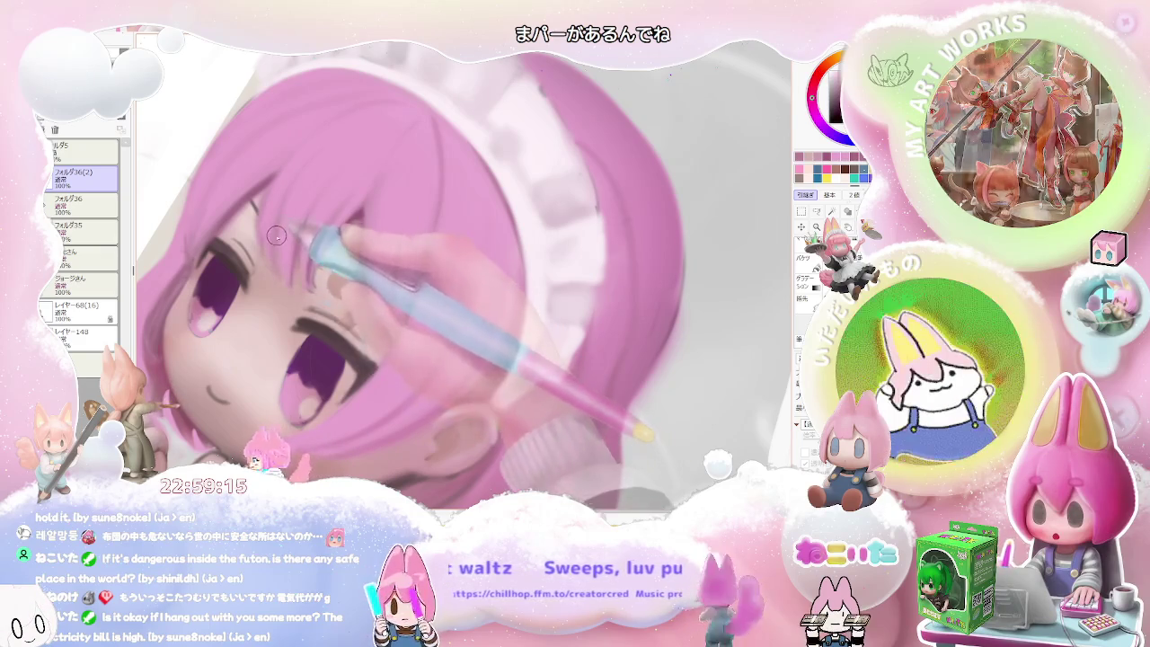
scroll(279, 229, down, 5)
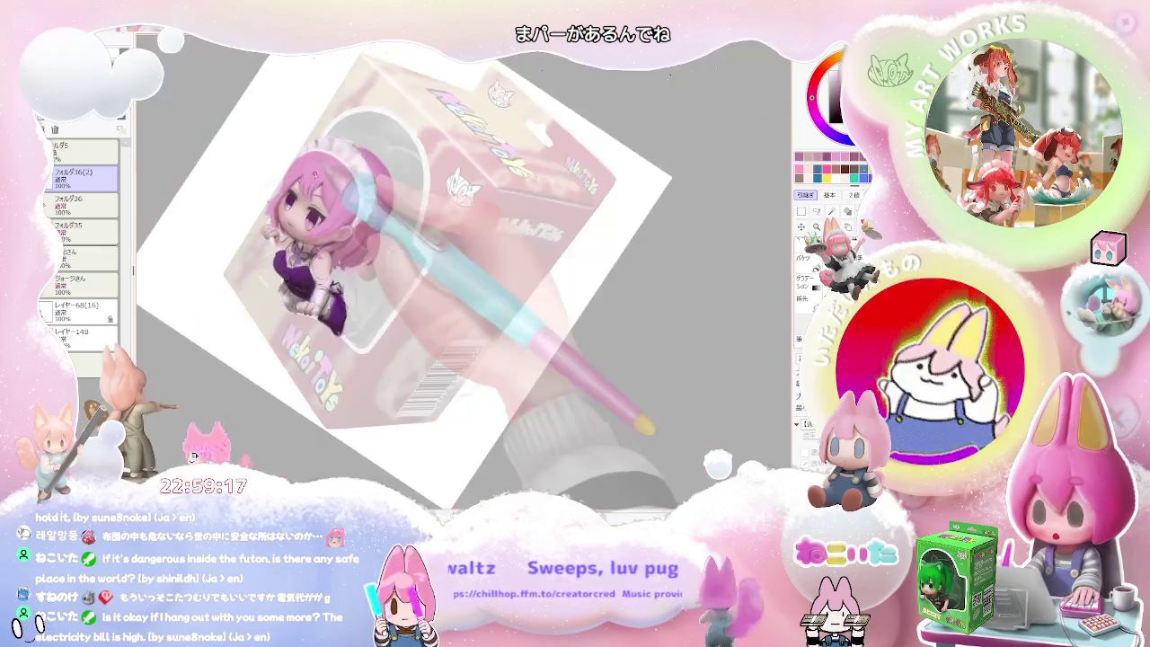
key(Home)
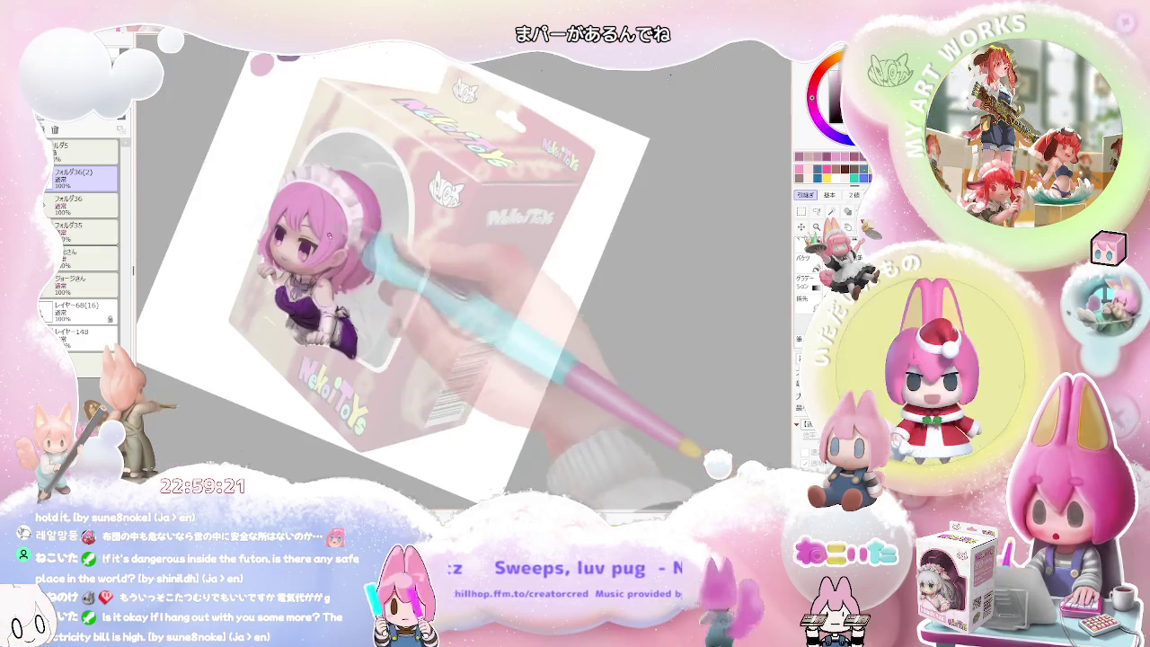
scroll(310, 150, up, 5)
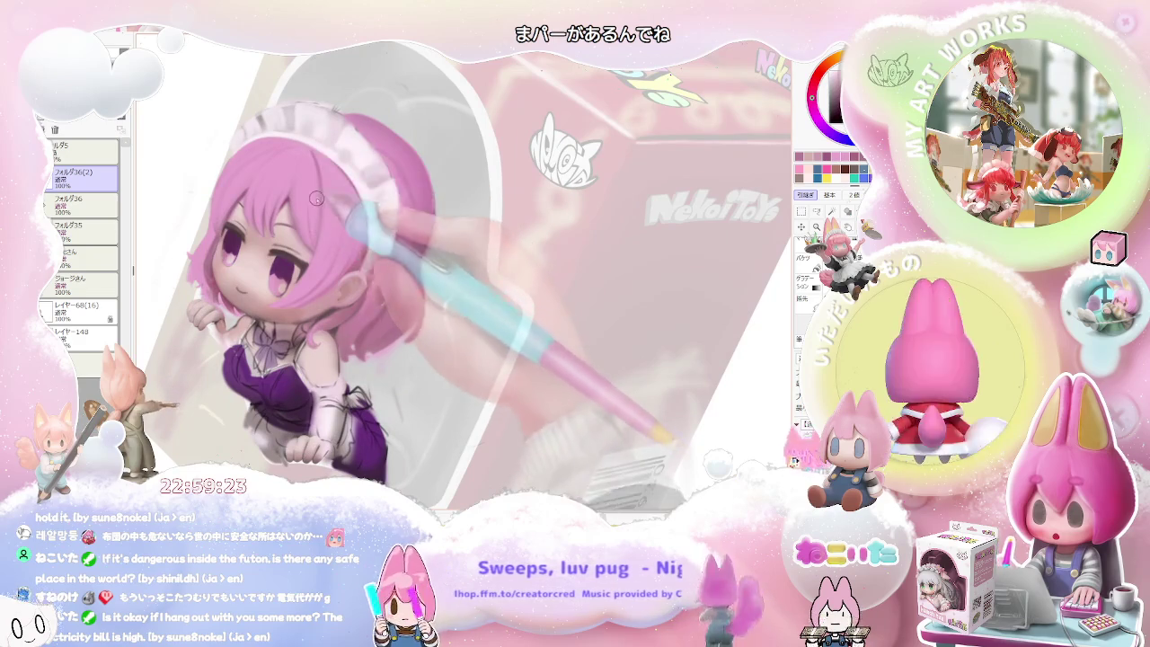
scroll(310, 150, down, 2)
scroll(314, 254, down, 3)
scroll(386, 270, down, 2)
key(Home)
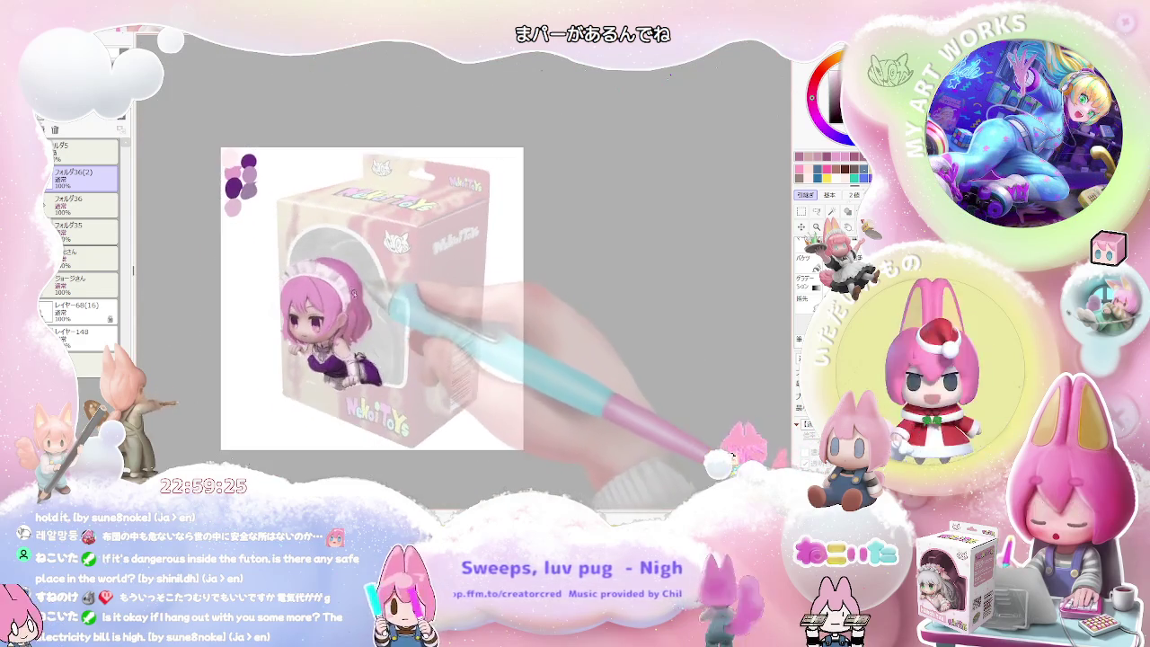
scroll(356, 310, up, 1)
scroll(356, 310, up, 1)
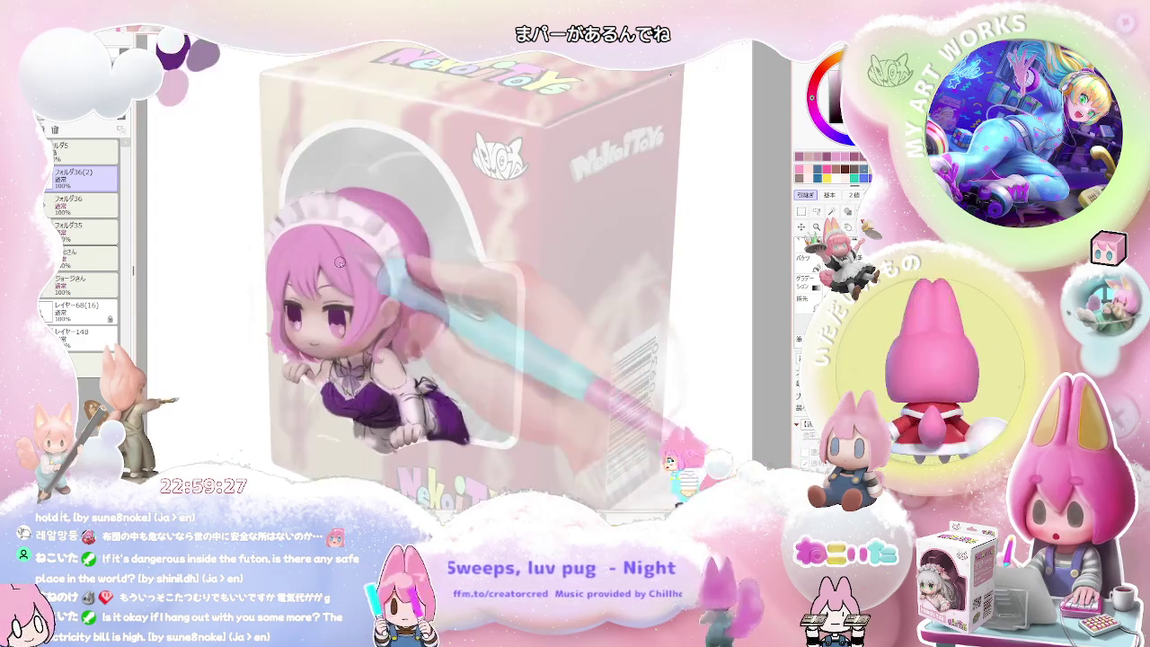
scroll(283, 273, up, 3)
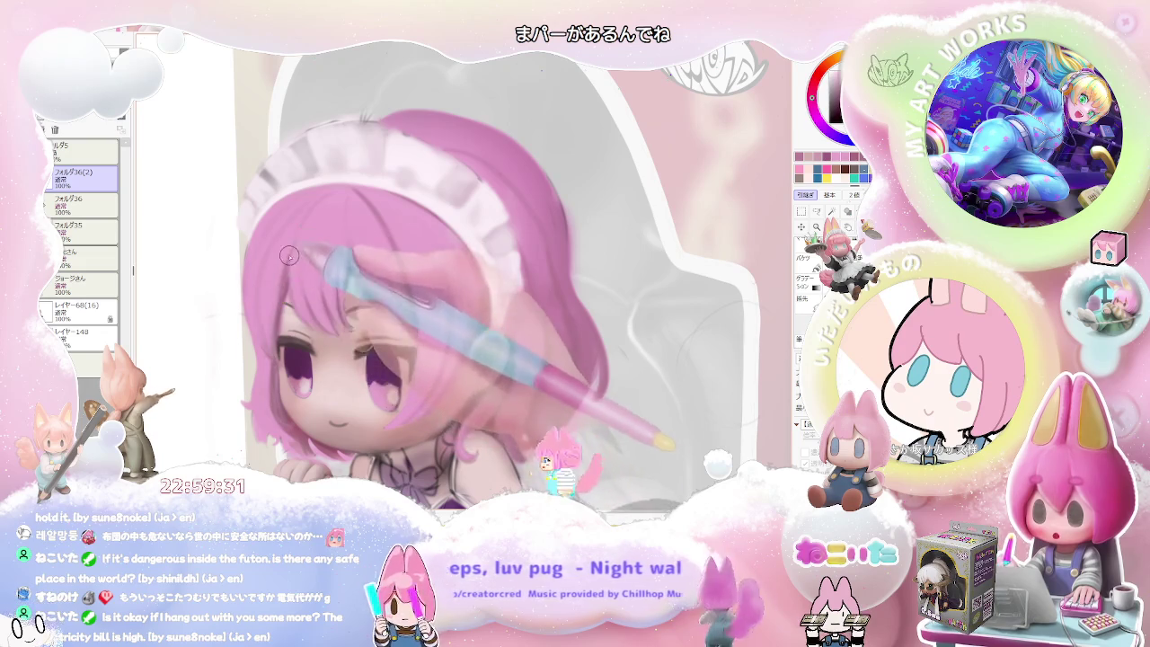
scroll(290, 247, down, 2)
scroll(356, 333, down, 2)
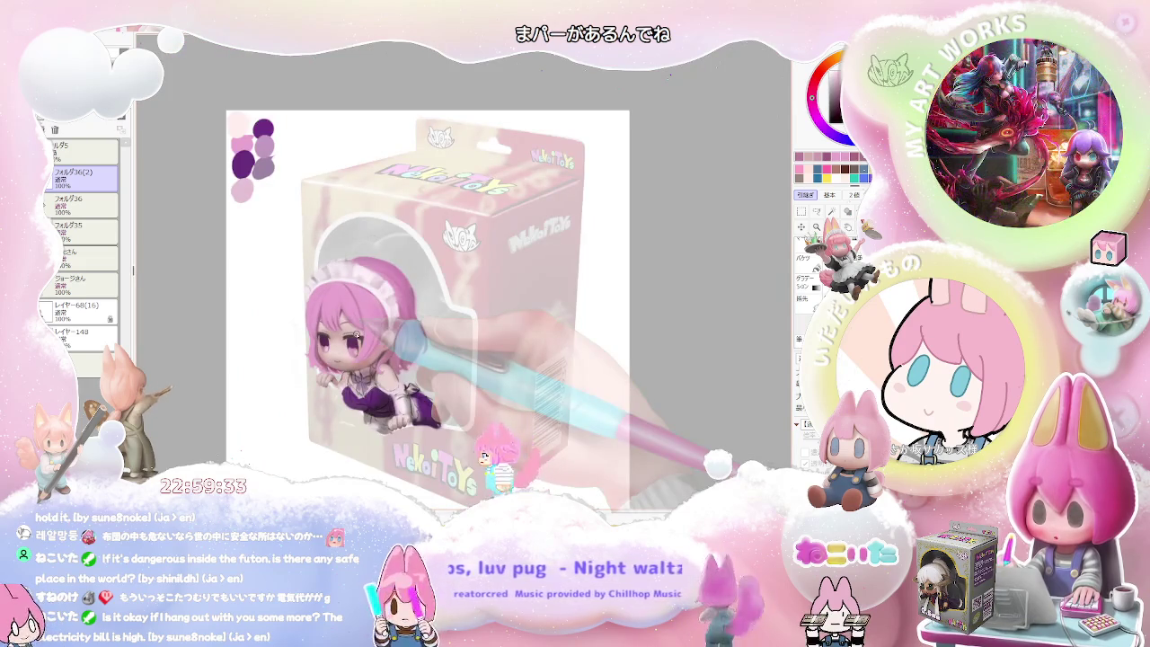
scroll(354, 333, up, 2)
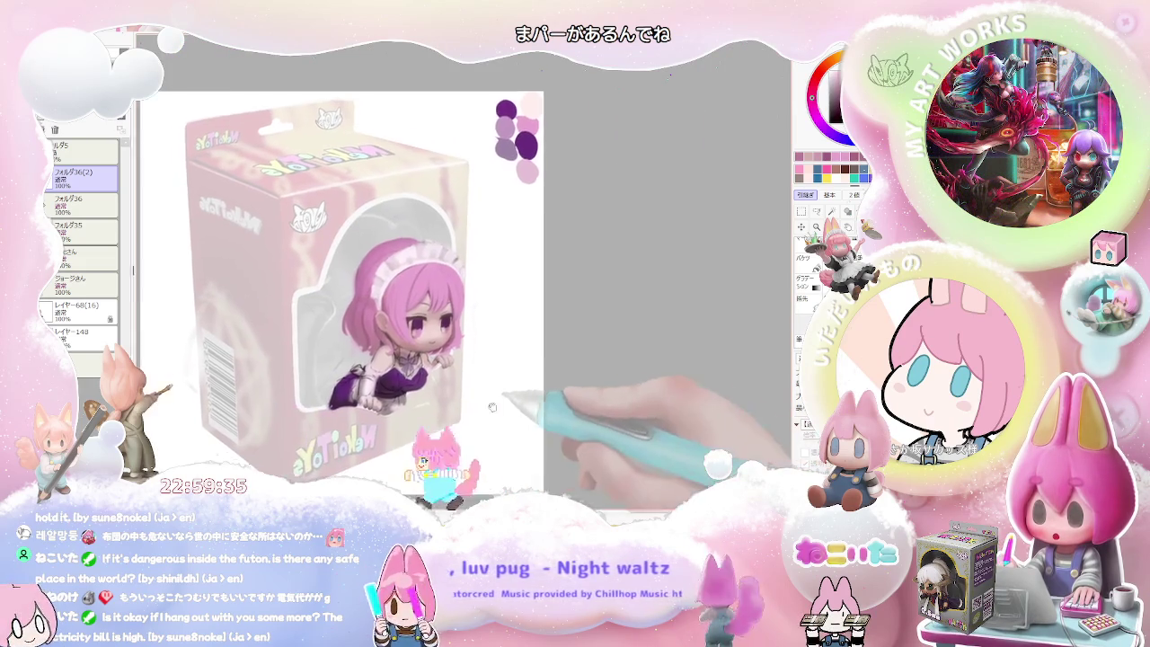
Tilt the canvas and zoom in to shade the maid's face.
drag(354, 333, 434, 305)
scroll(429, 301, up, 2)
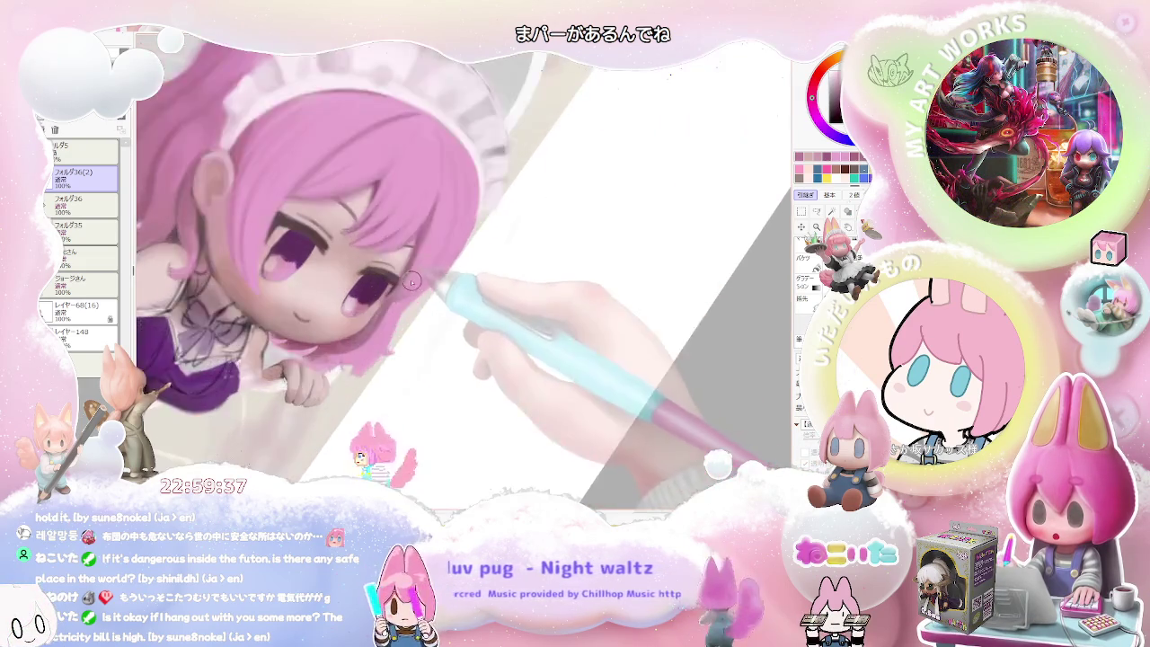
scroll(395, 290, up, 1)
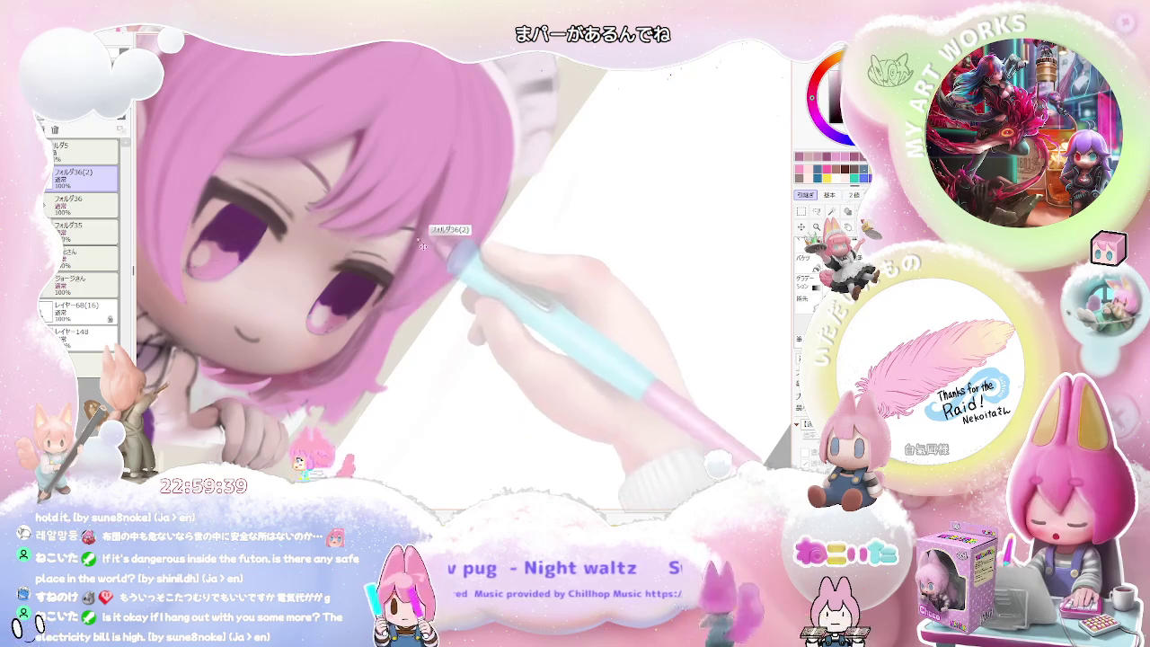
scroll(353, 167, up, 1)
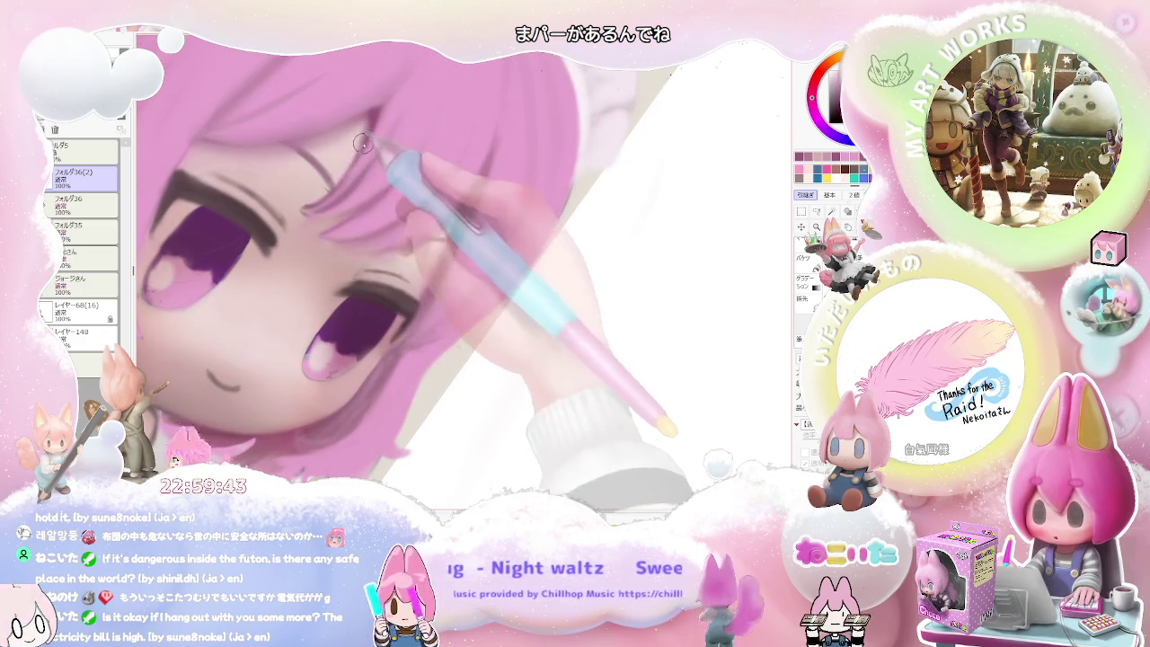
scroll(378, 180, down, 1)
scroll(412, 194, down, 2)
drag(412, 193, 370, 276)
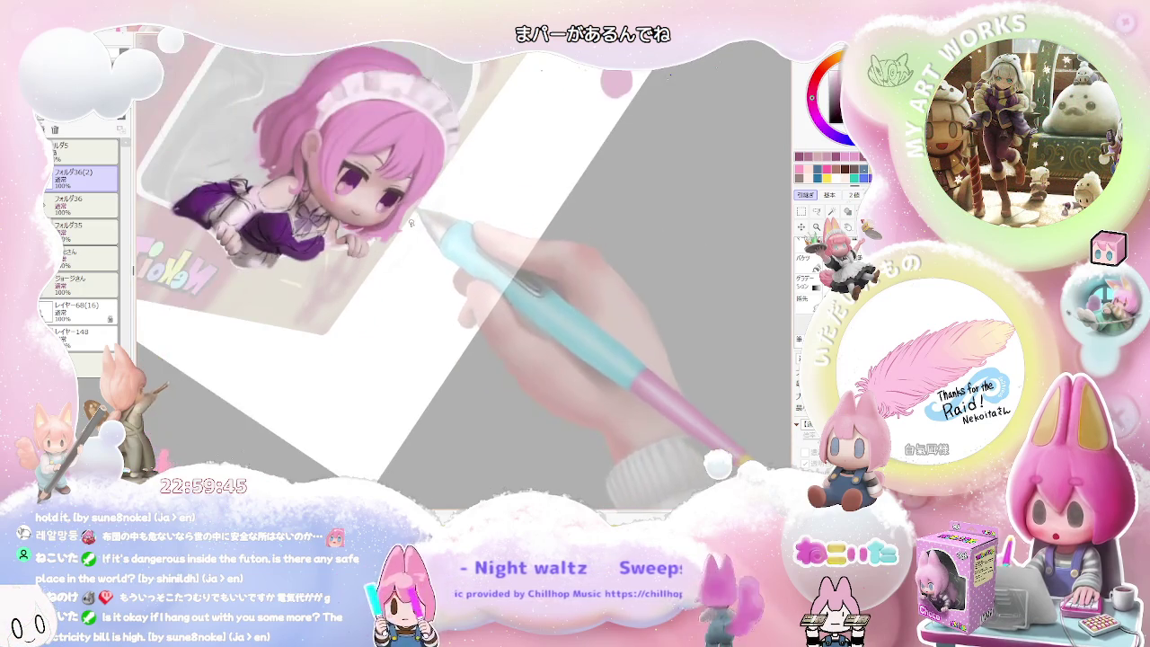
scroll(371, 277, up, 2)
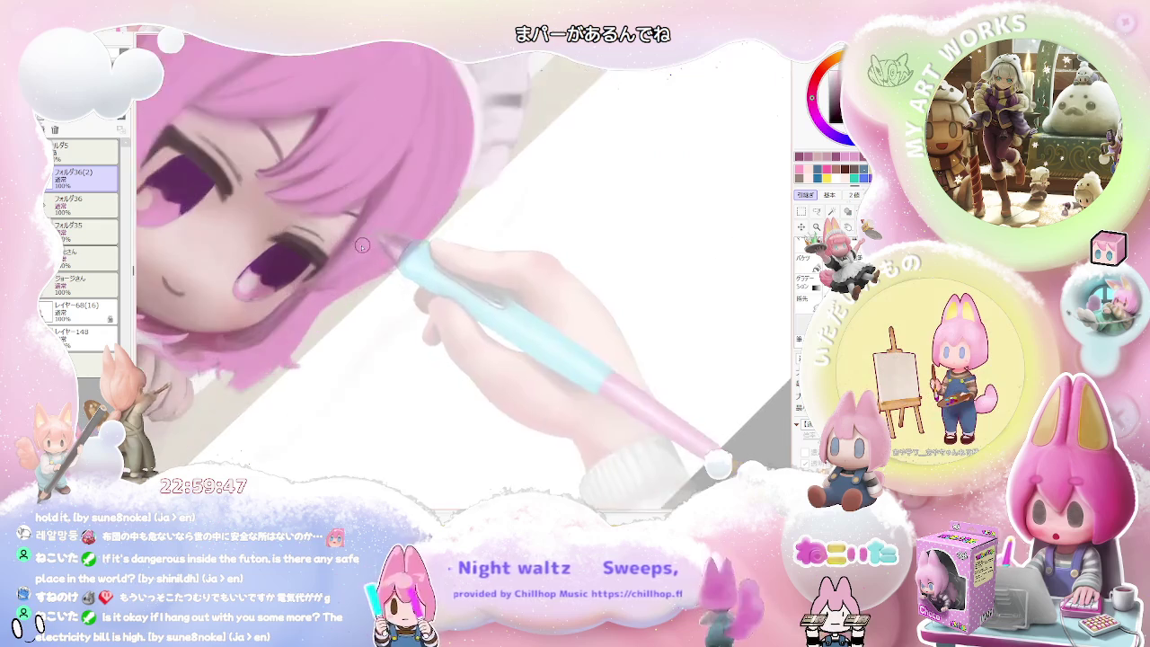
scroll(316, 270, up, 1)
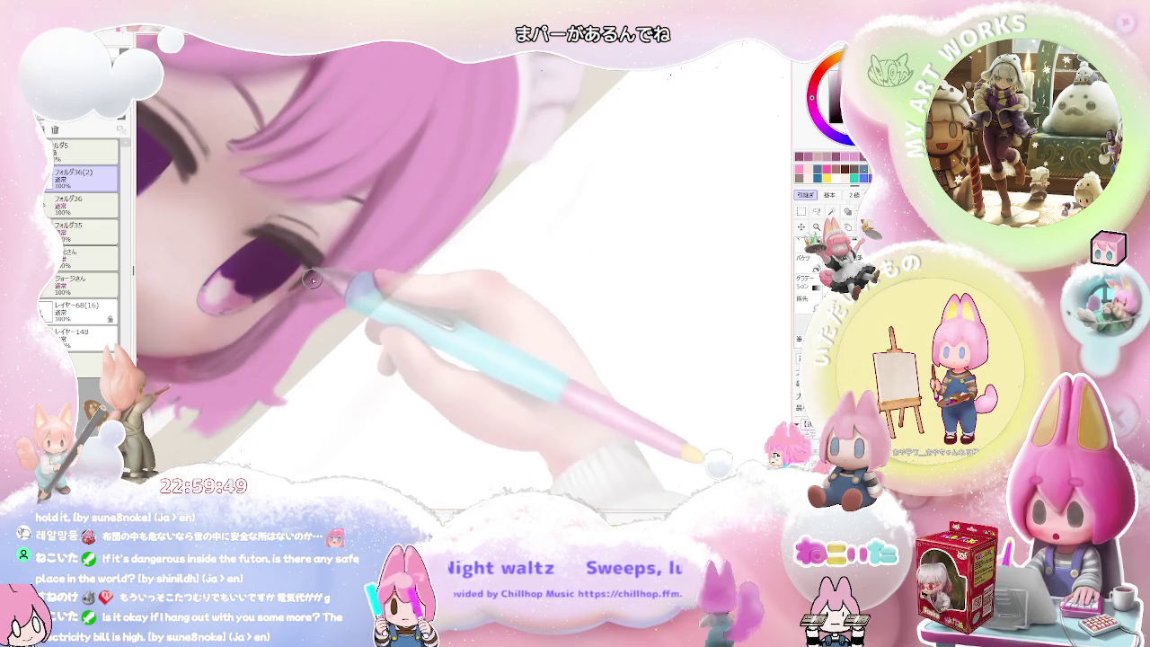
scroll(321, 271, down, 2)
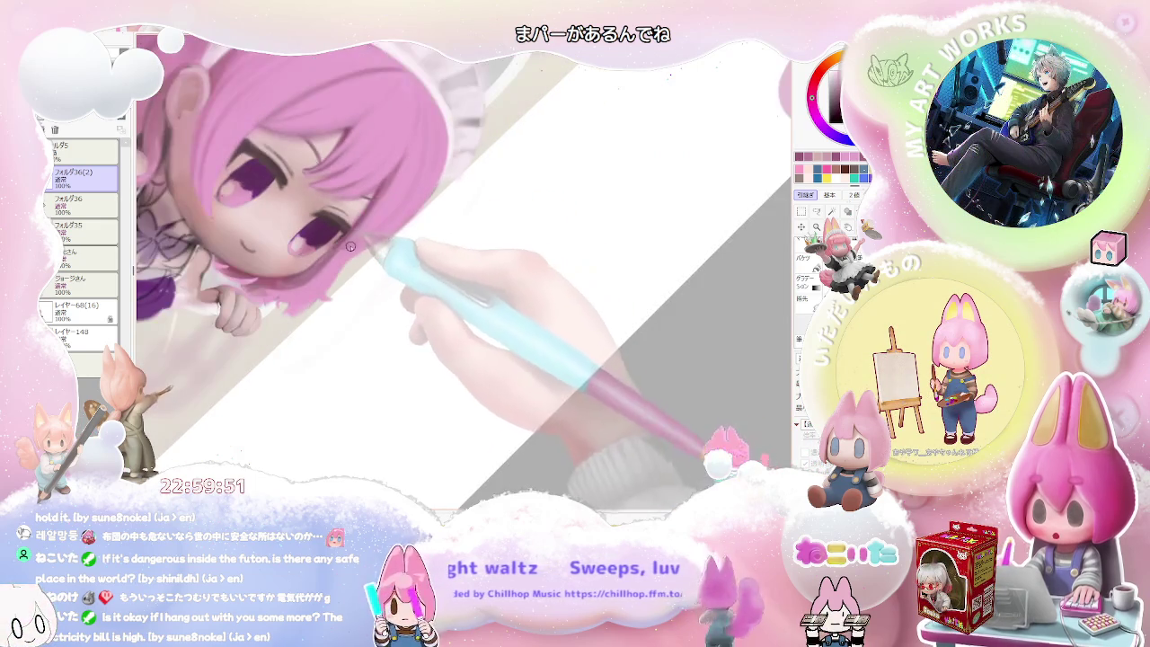
Shrink the brush to size 8 and refine shading on the face and pink hair.
key(bracketleft)
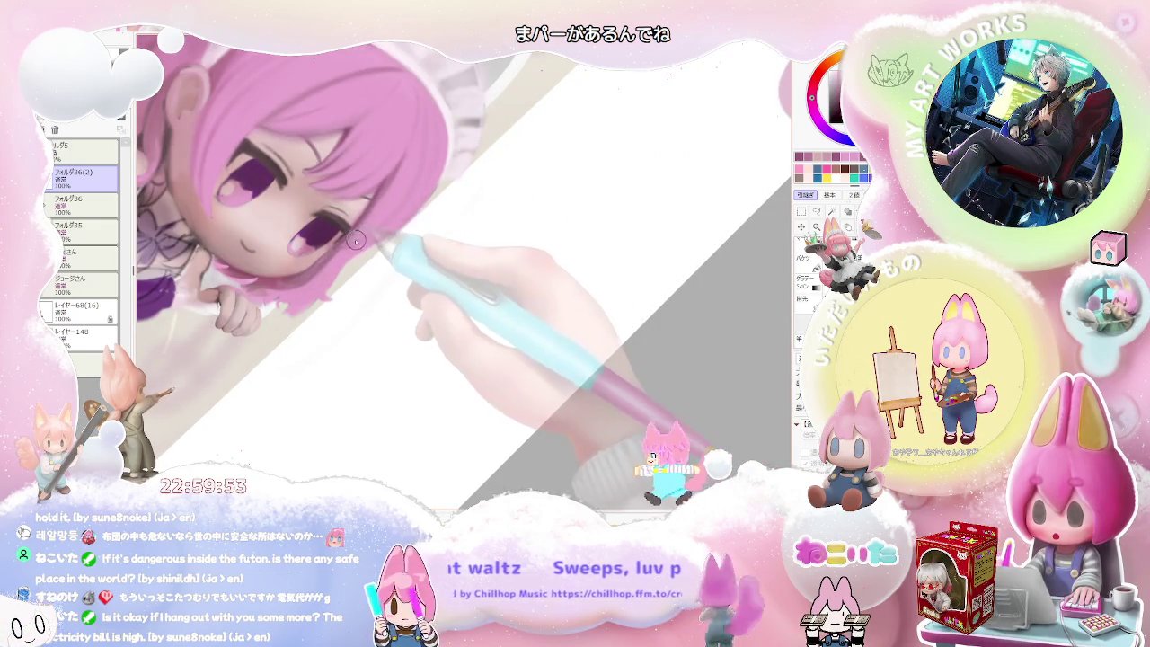
scroll(360, 238, up, 1)
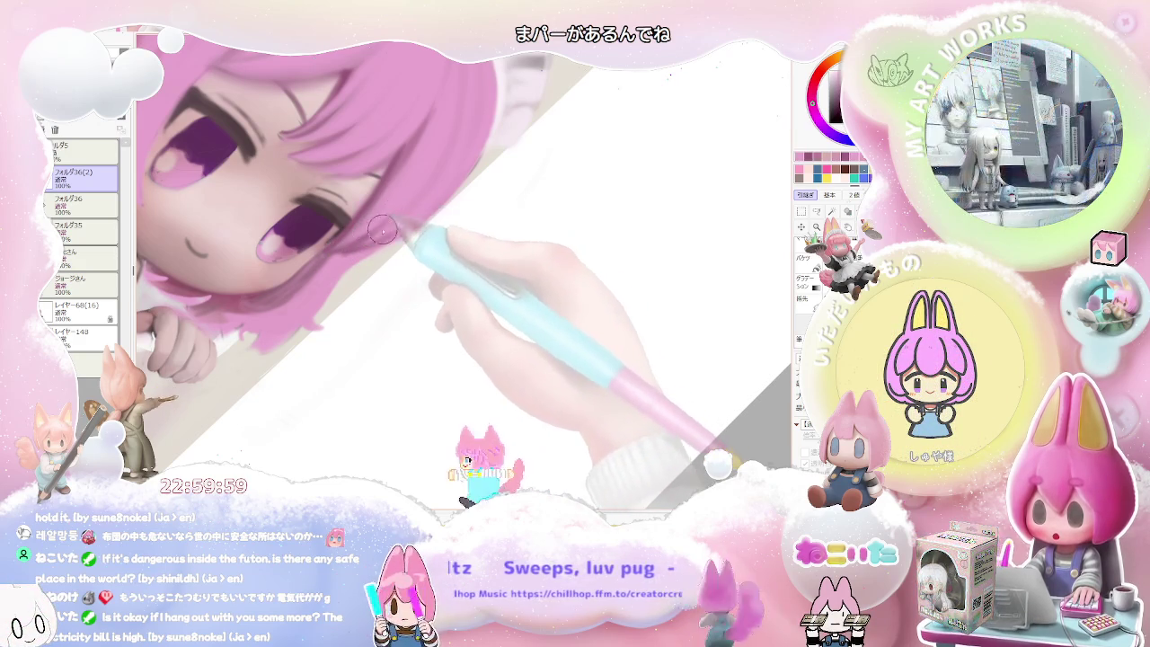
scroll(396, 218, down, 1)
scroll(358, 246, down, 1)
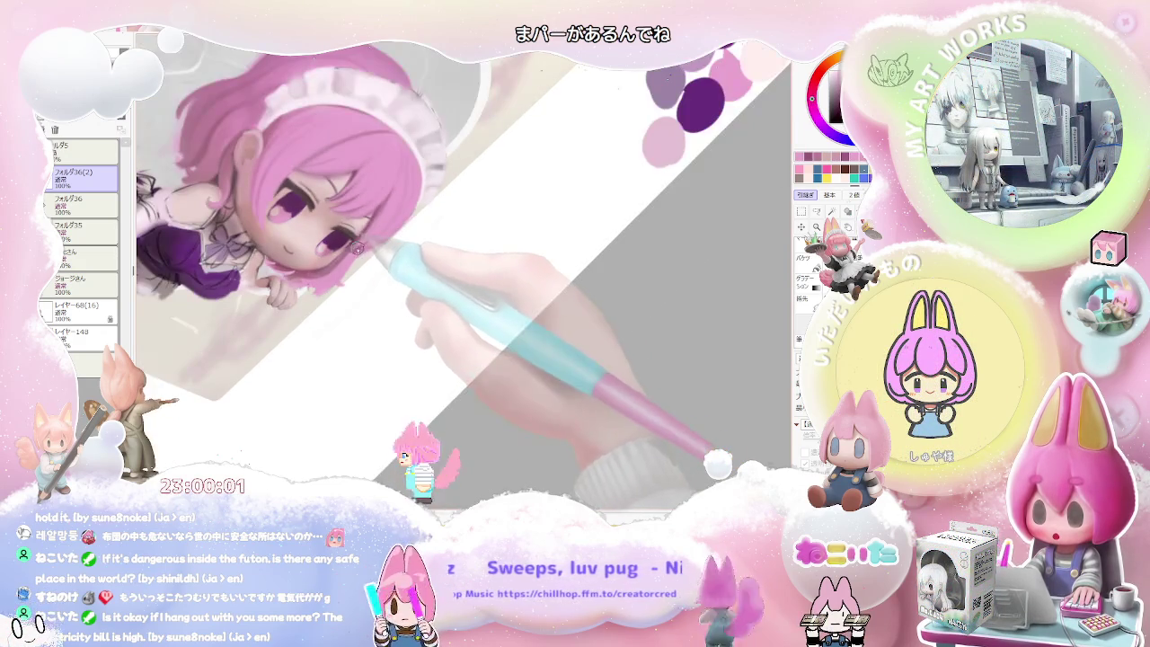
scroll(345, 266, up, 1)
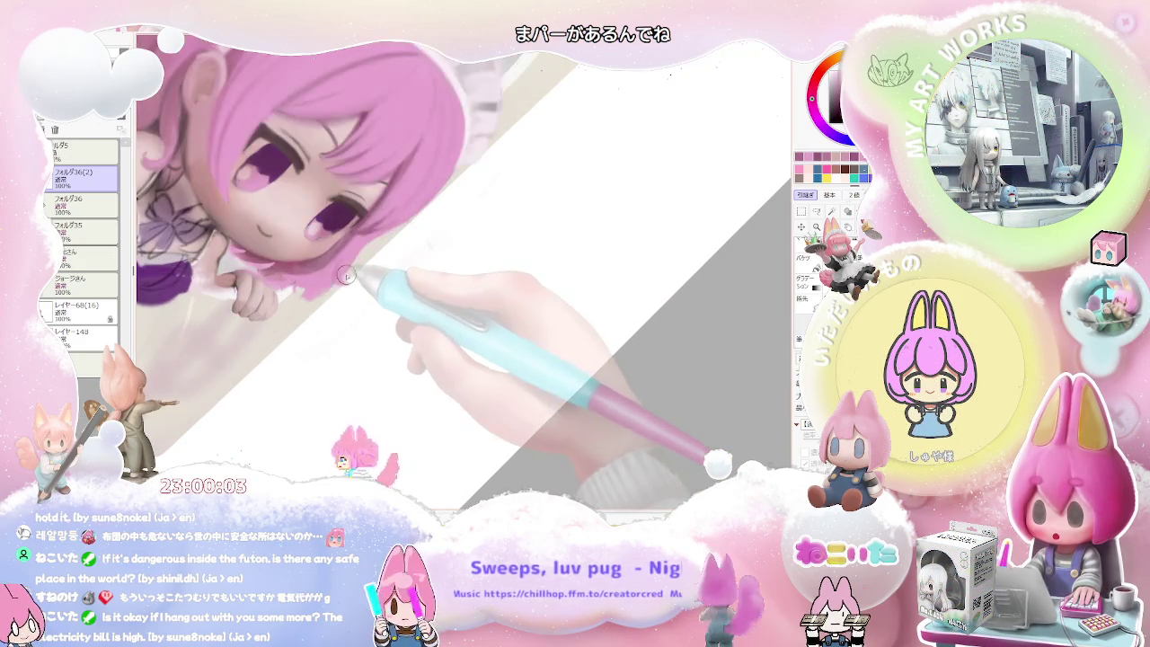
scroll(350, 266, up, 1)
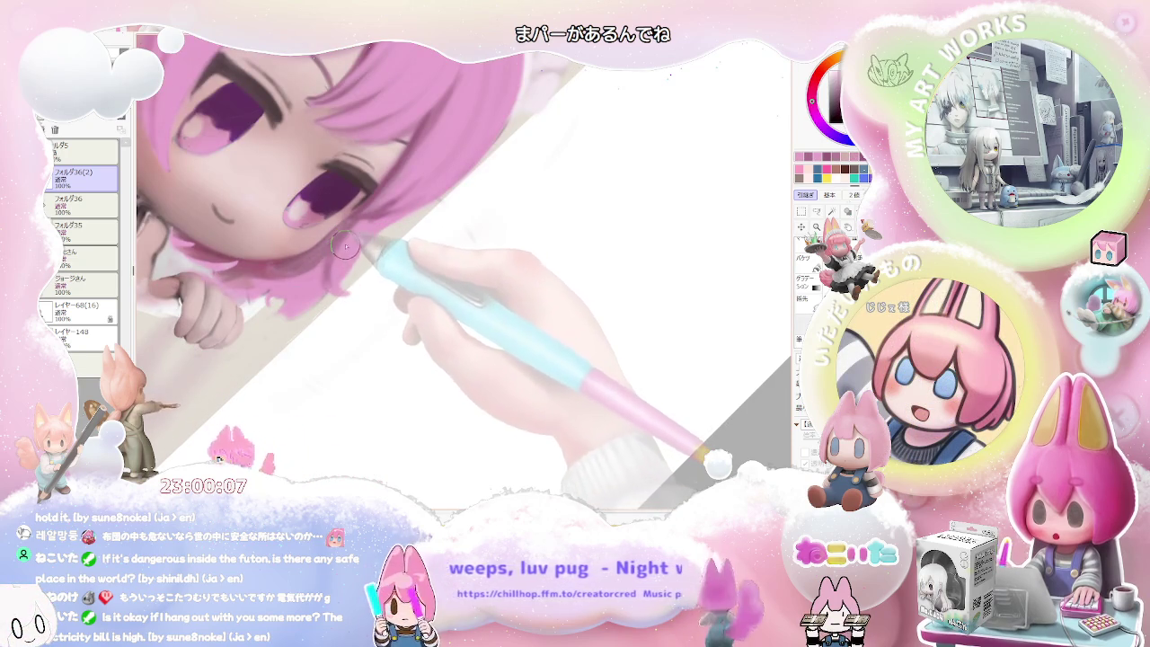
scroll(336, 251, down, 1)
key(bracketleft)
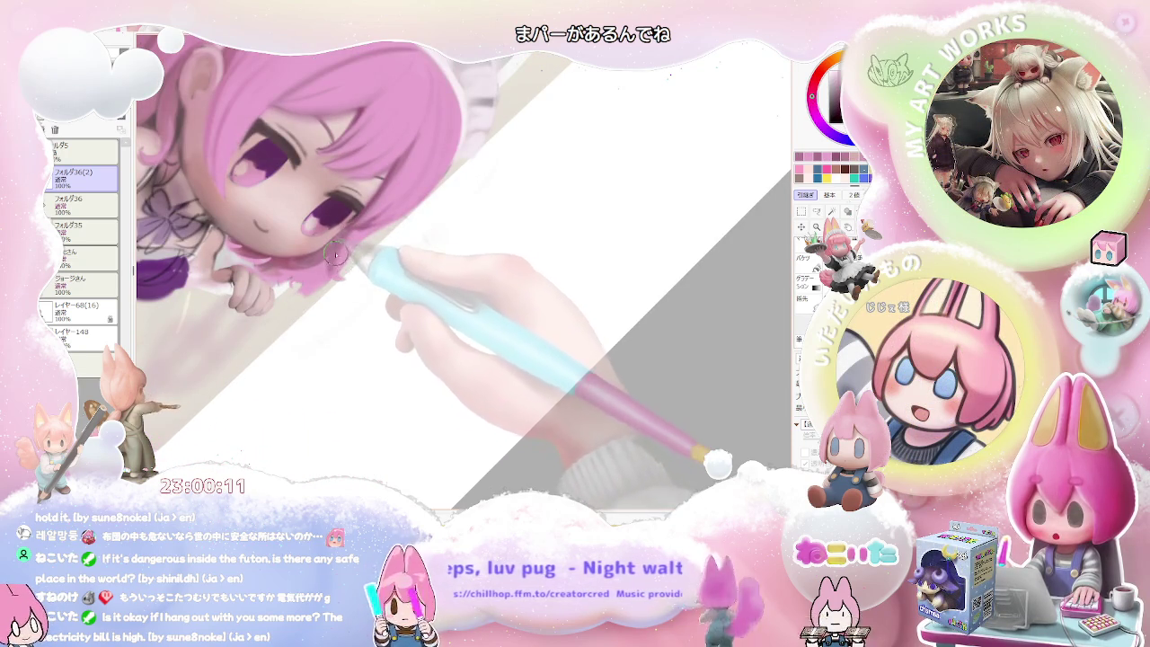
scroll(334, 270, down, 1)
scroll(407, 249, down, 1)
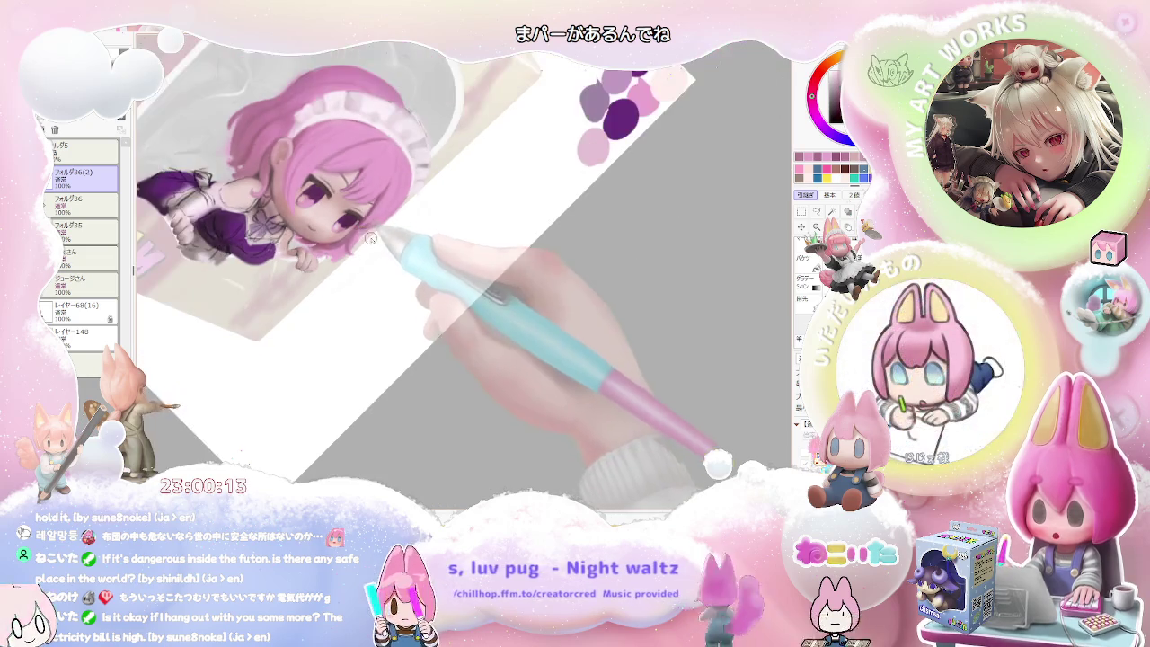
Reset the canvas rotation and touch up the face and the hand on the box edge.
key(Home)
scroll(402, 297, up, 1)
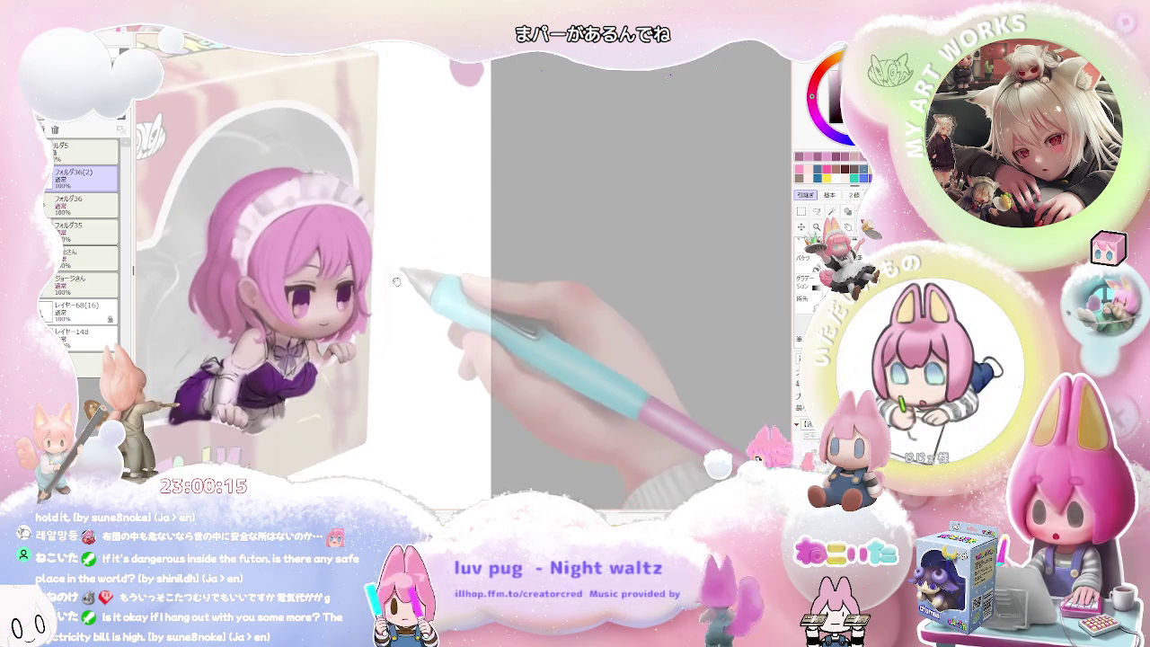
scroll(386, 295, up, 1)
scroll(371, 294, up, 1)
scroll(354, 293, up, 1)
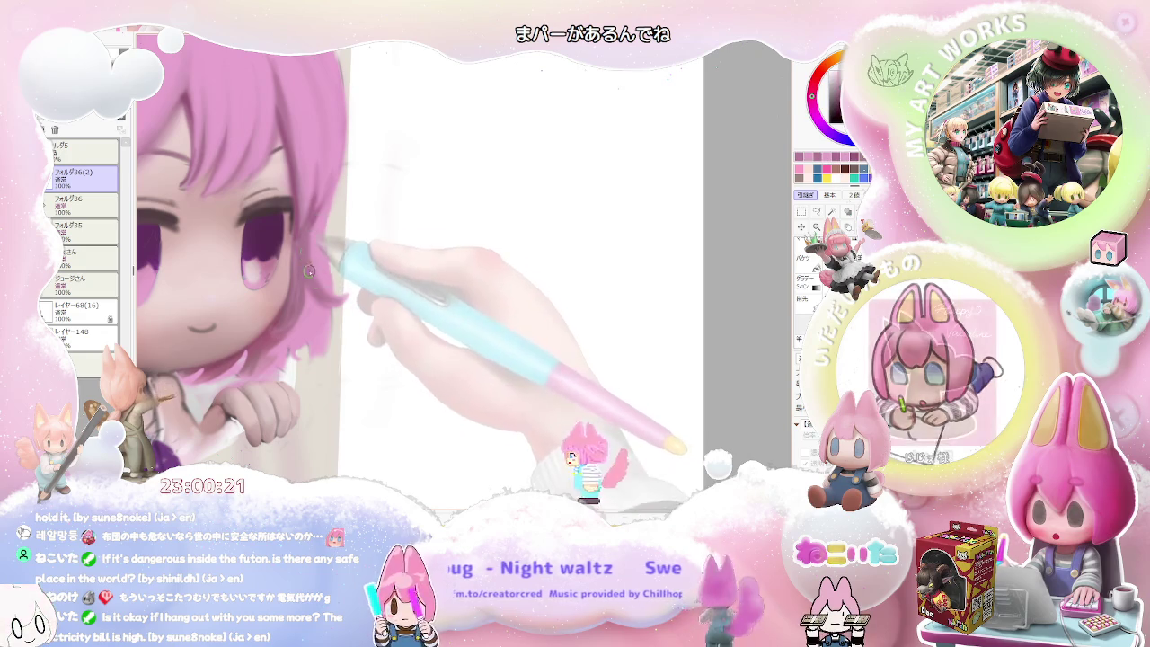
scroll(315, 252, down, 1)
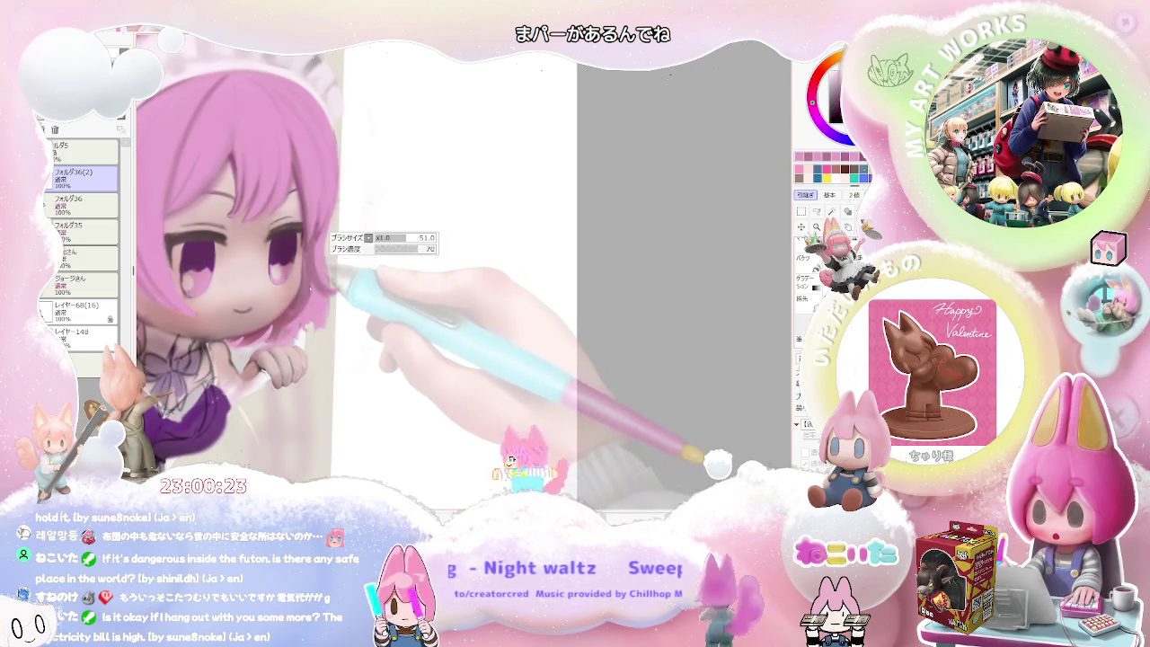
scroll(337, 277, down, 1)
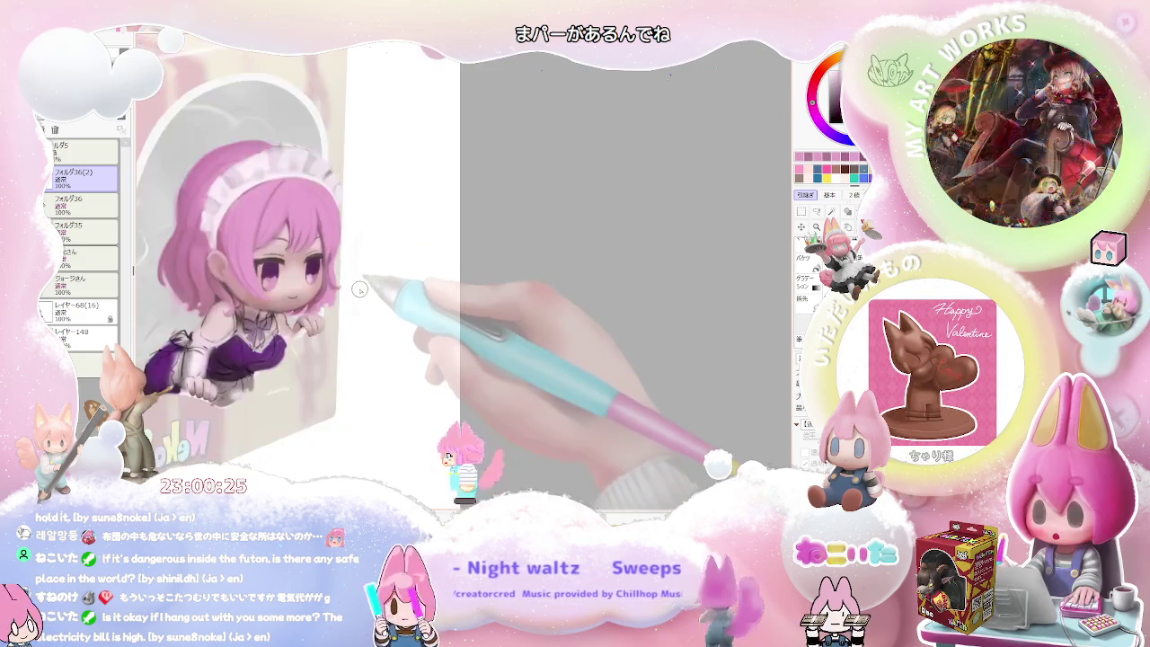
scroll(360, 289, down, 1)
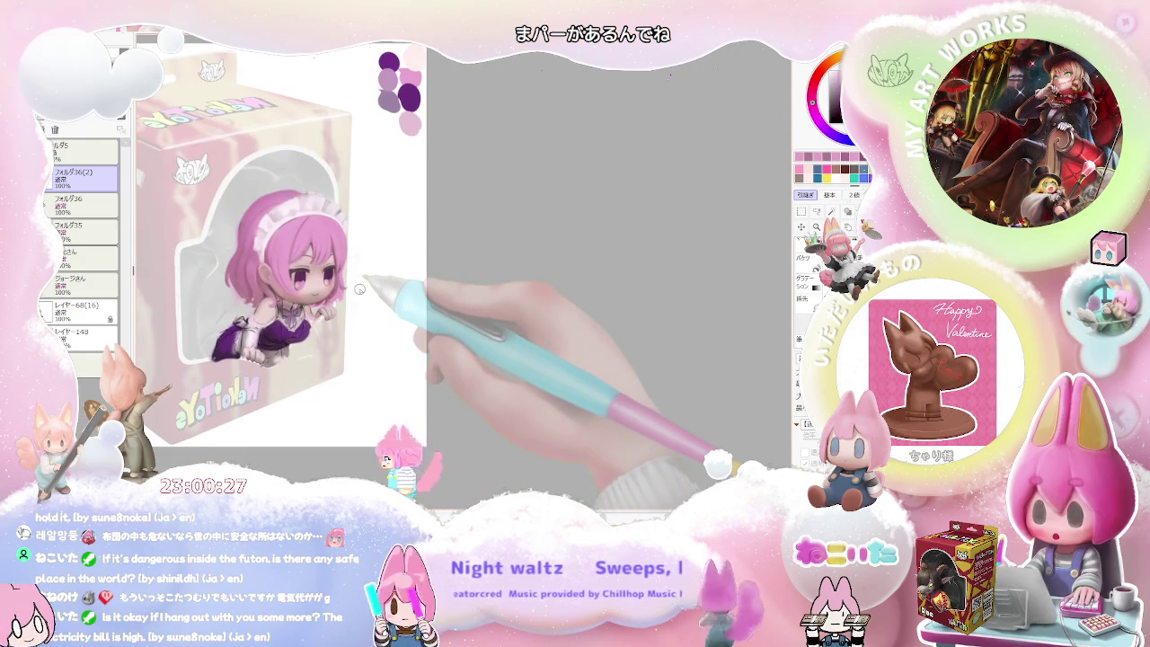
scroll(360, 289, up, 1)
scroll(330, 298, up, 2)
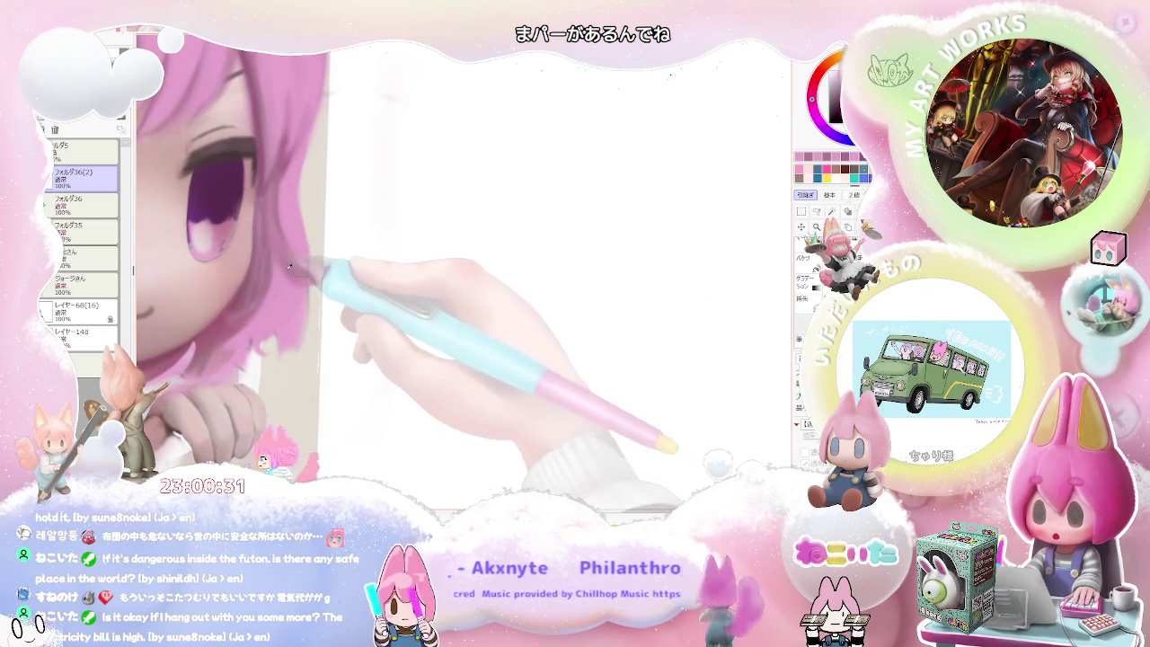
Set the brush size to 22 and refine the hand and arm below the chin.
scroll(278, 319, down, 1)
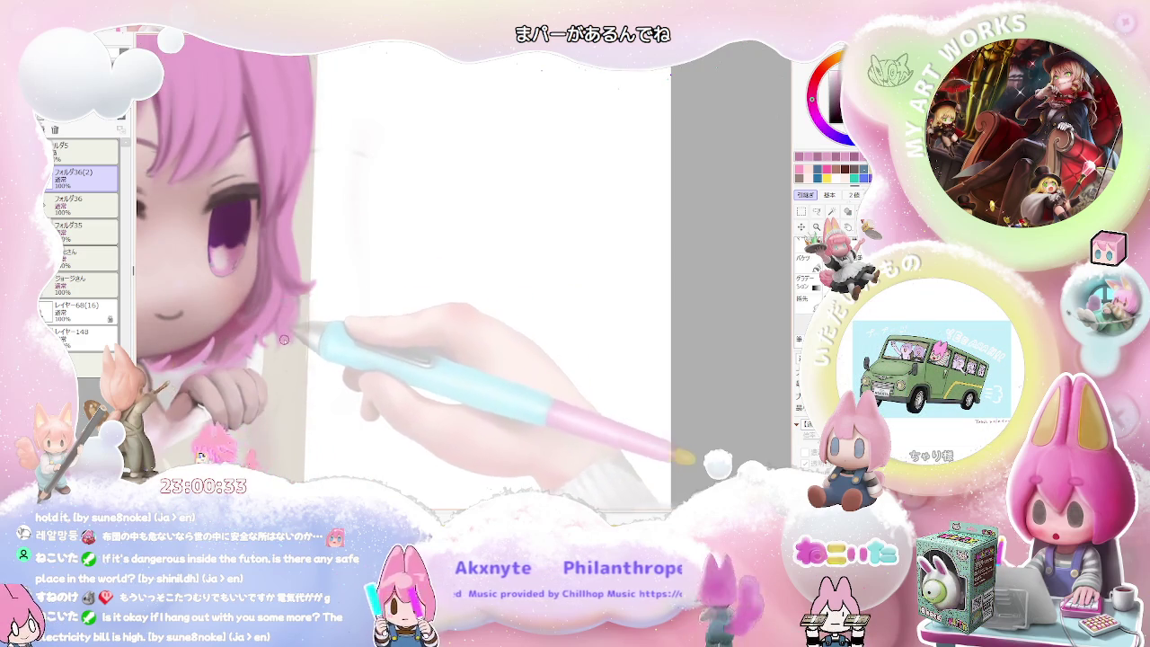
scroll(280, 338, down, 2)
scroll(296, 332, up, 2)
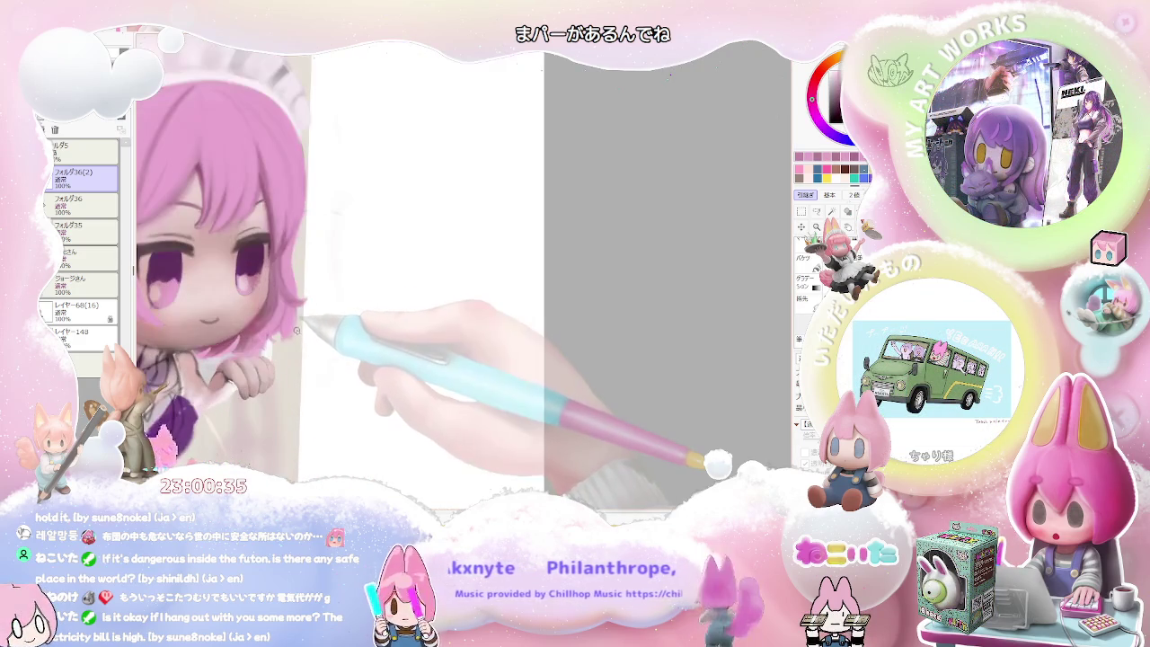
scroll(298, 312, up, 1)
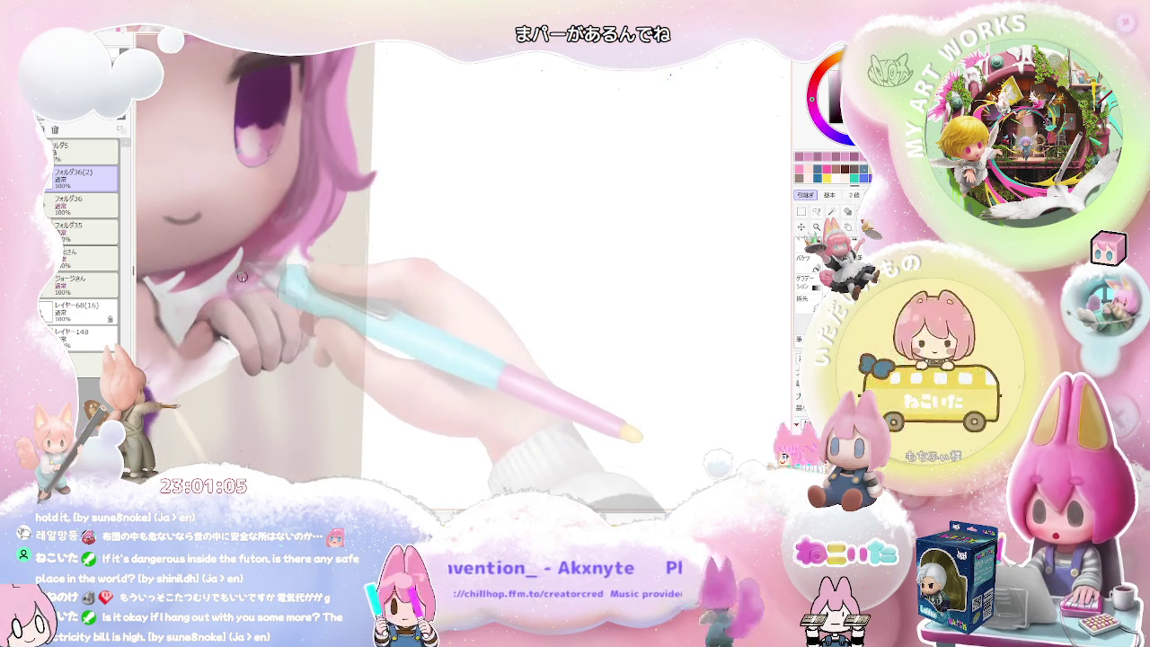
key(bracketright)
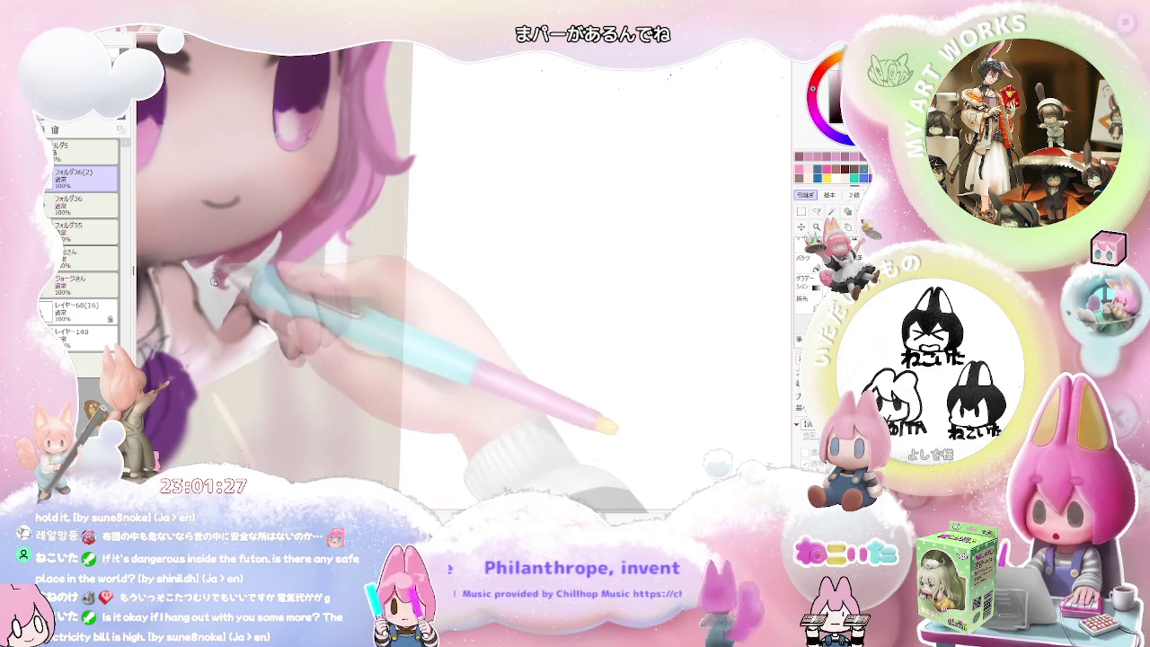
scroll(462, 269, down, 2)
scroll(463, 270, down, 2)
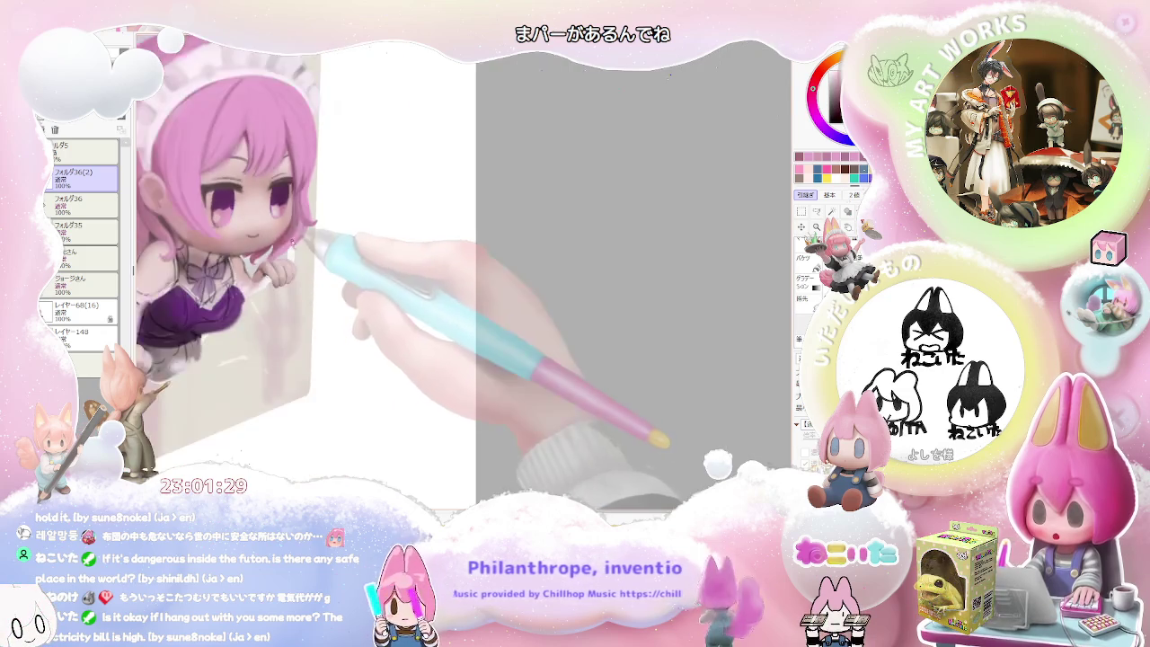
Block in the purple dress with a size-110 brush, then refine the hair under the headband.
scroll(463, 269, down, 1)
scroll(463, 270, down, 1)
scroll(297, 241, up, 1)
scroll(296, 241, up, 1)
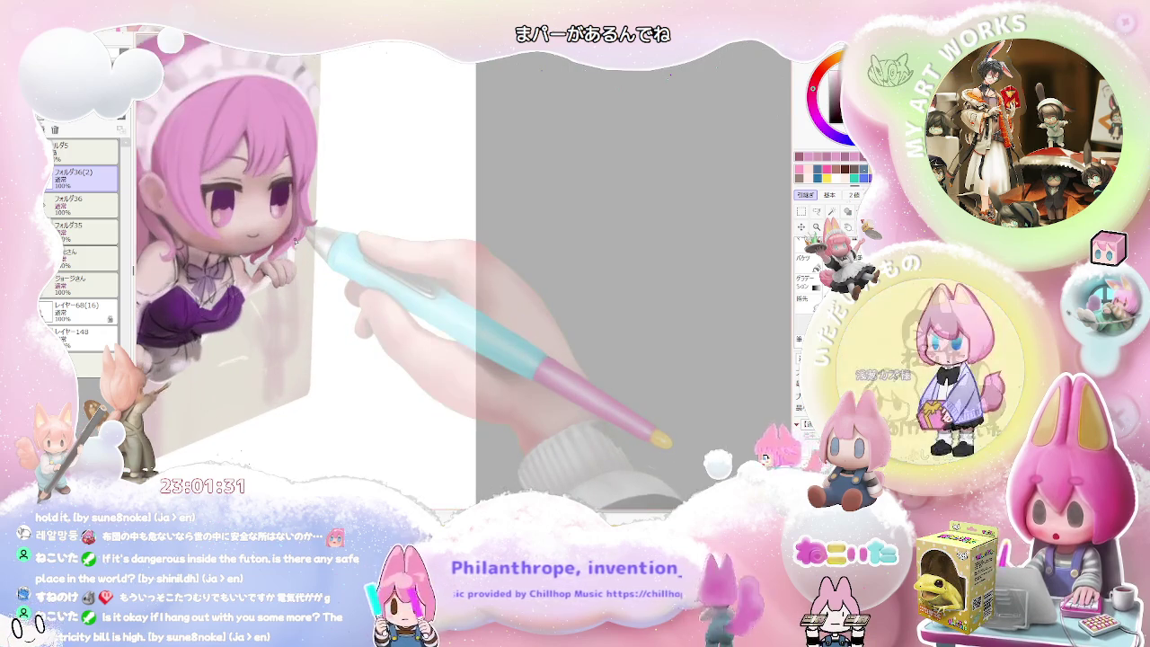
scroll(296, 241, up, 1)
scroll(297, 241, up, 1)
scroll(336, 279, up, 2)
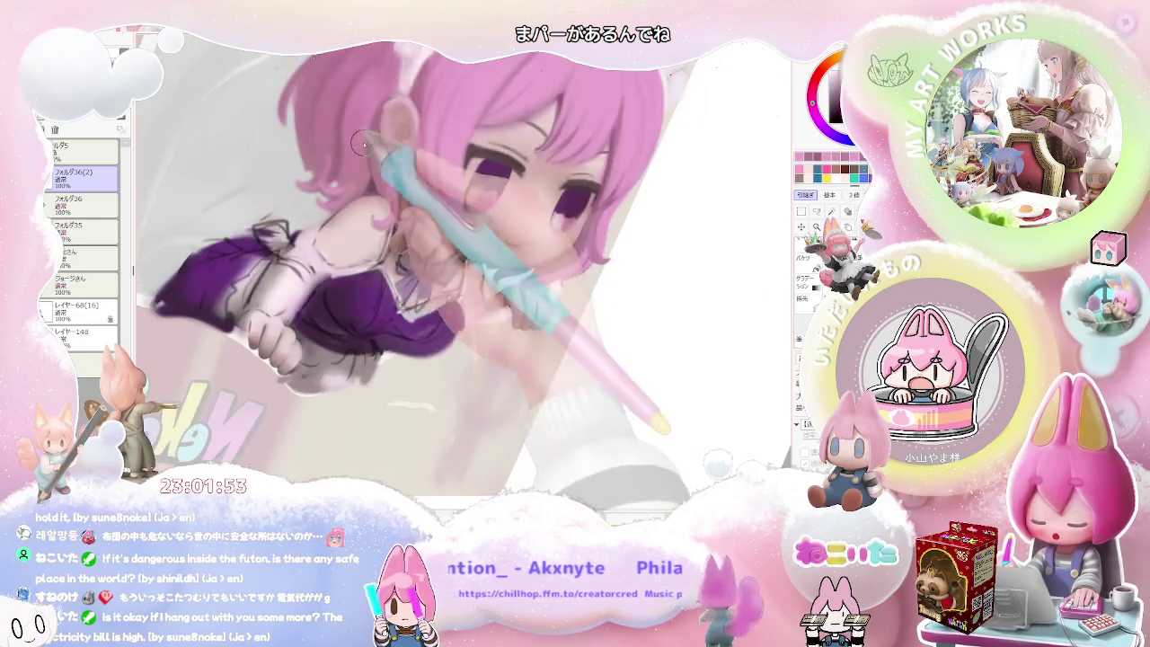
key(bracketright)
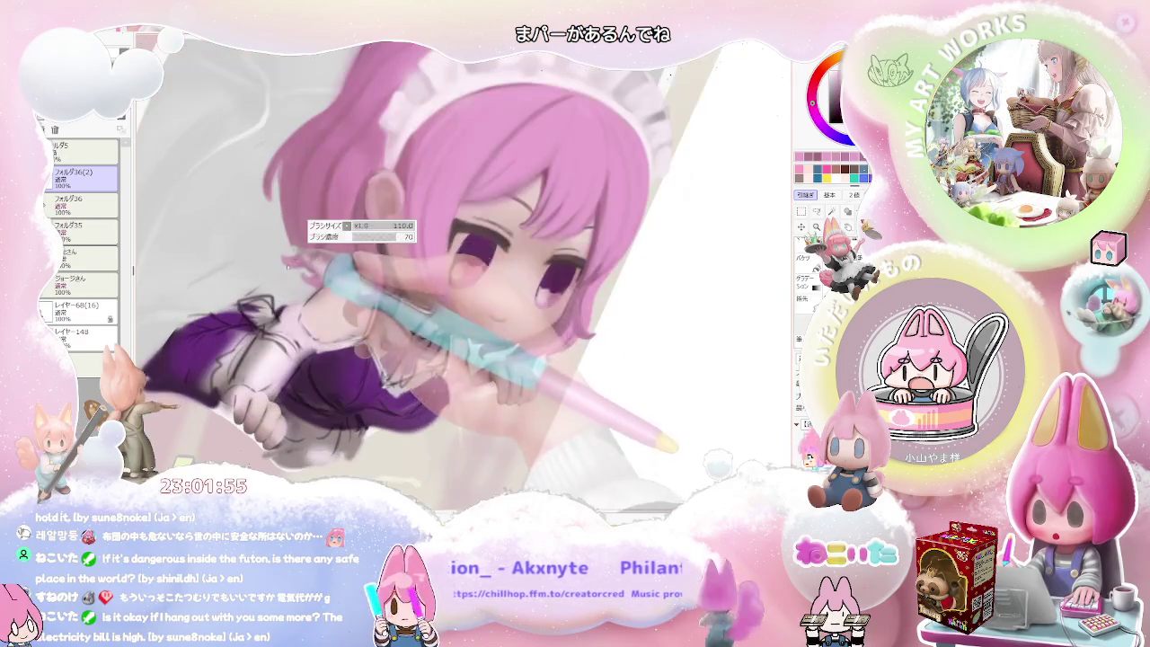
key(bracketleft)
key(bracketleft)
key(bracketleft)
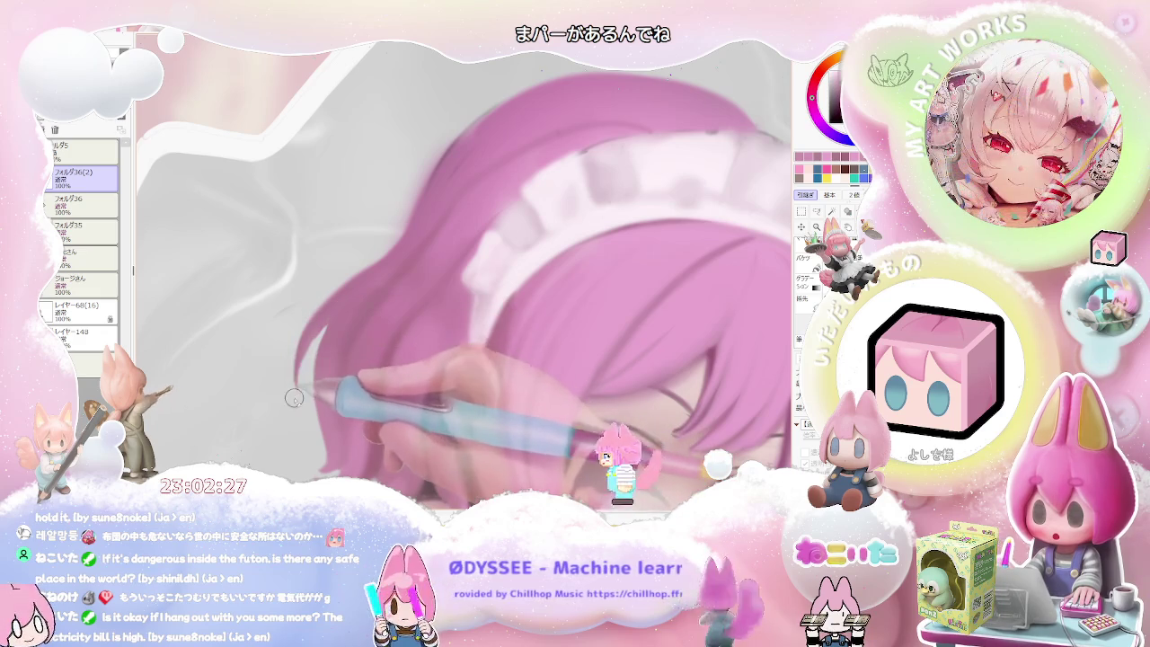
Enlarge the brush, repaint the face with one eye closed and the mouth open, then straighten the view.
key(e)
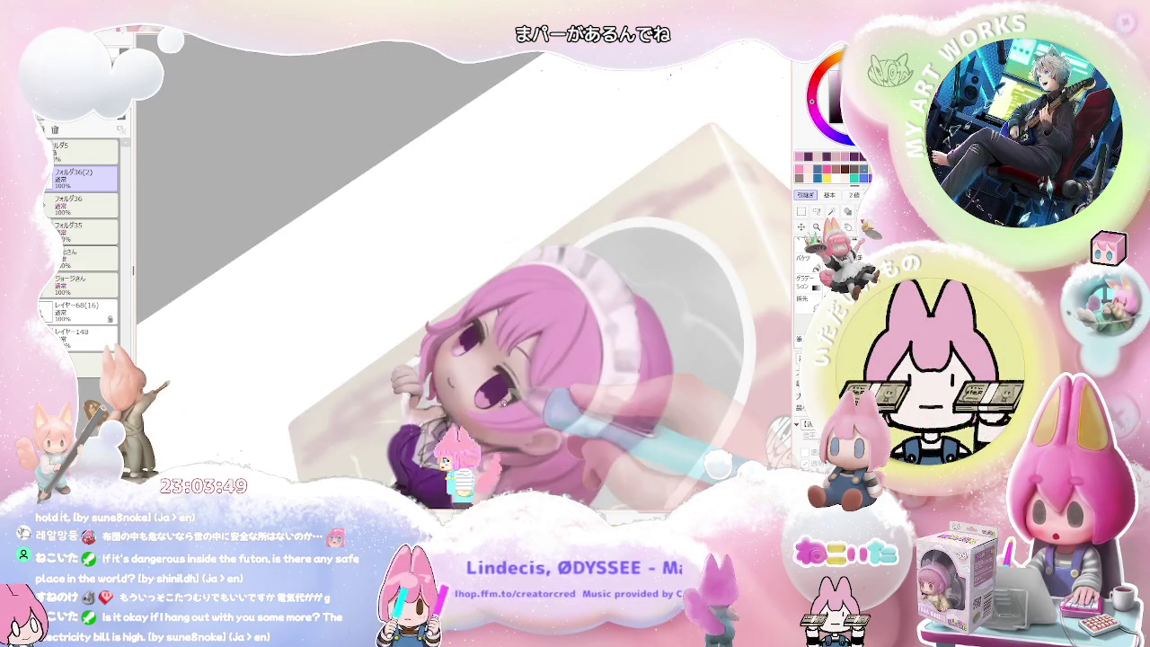
key(Home)
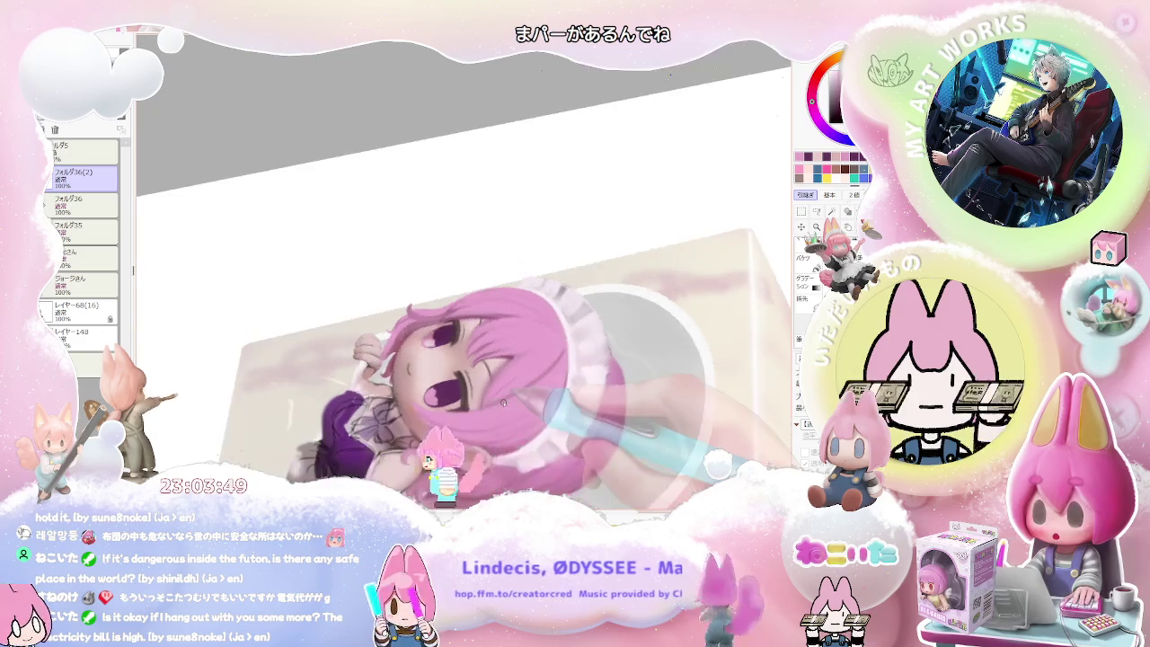
Zoom in on the eye and paint the iris a deeper violet with a size-4 brush.
scroll(503, 402, up, 1)
scroll(468, 395, up, 1)
scroll(395, 377, up, 1)
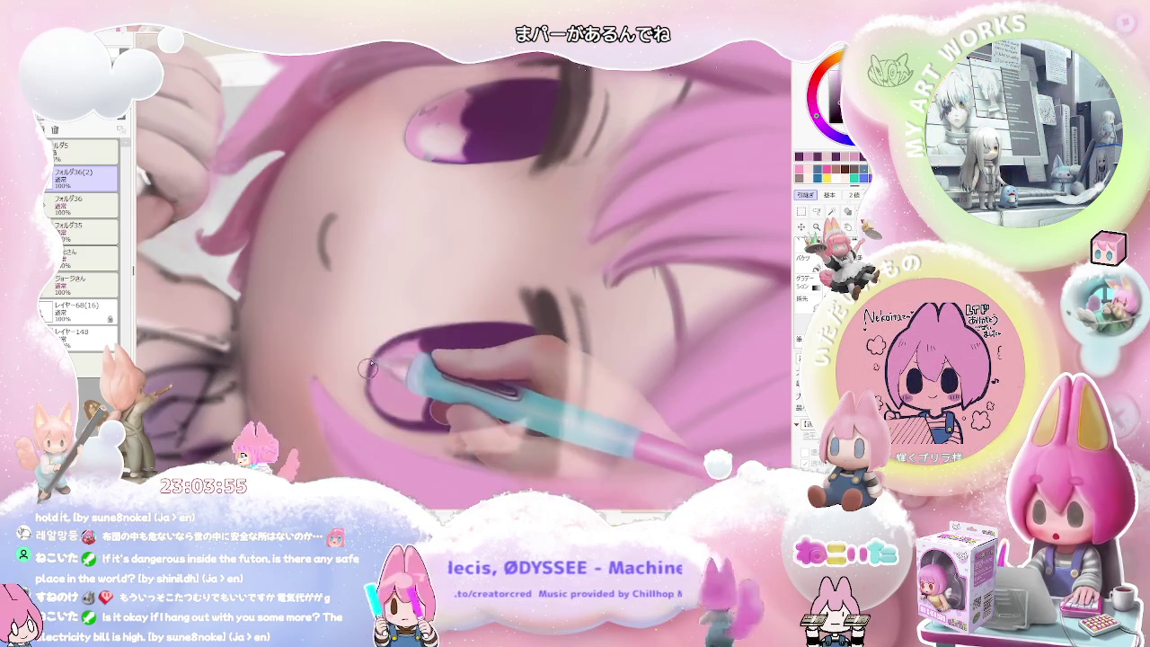
scroll(386, 348, down, 1)
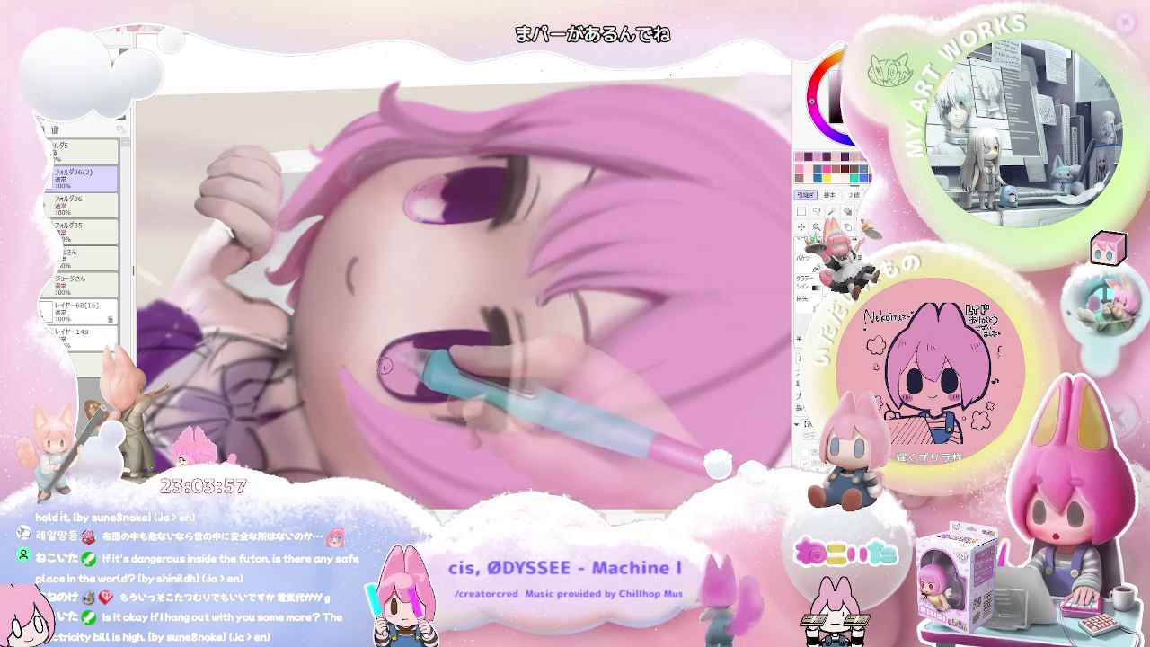
scroll(386, 368, down, 1)
scroll(431, 359, down, 1)
scroll(485, 355, down, 1)
scroll(425, 329, up, 1)
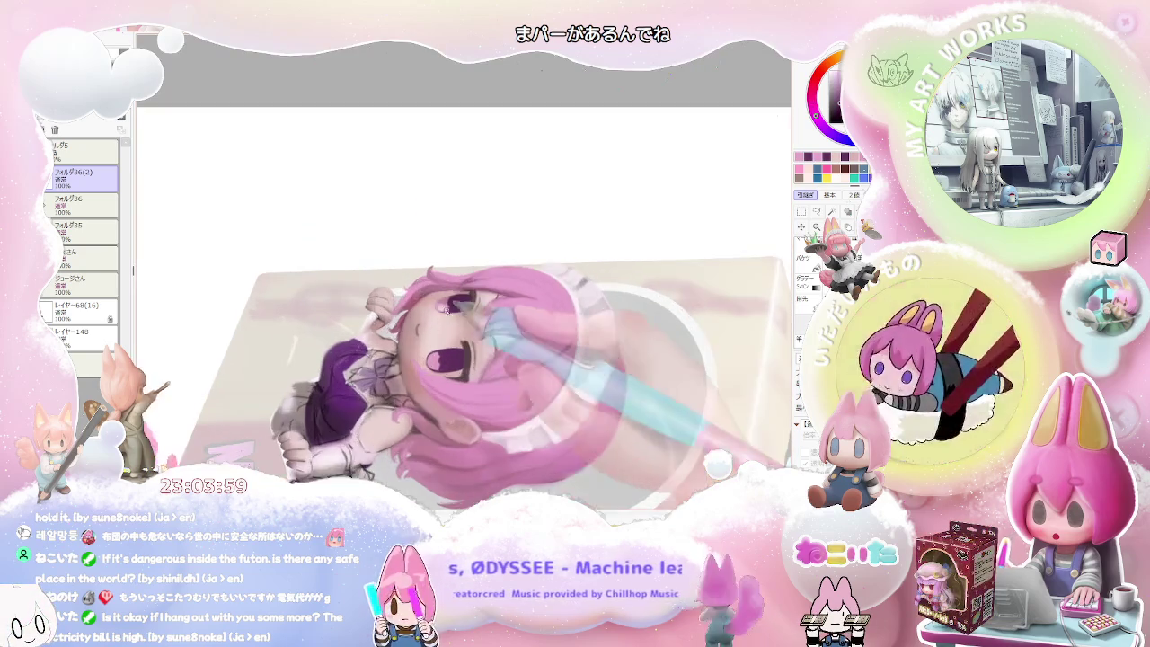
scroll(425, 329, up, 1)
scroll(424, 329, up, 2)
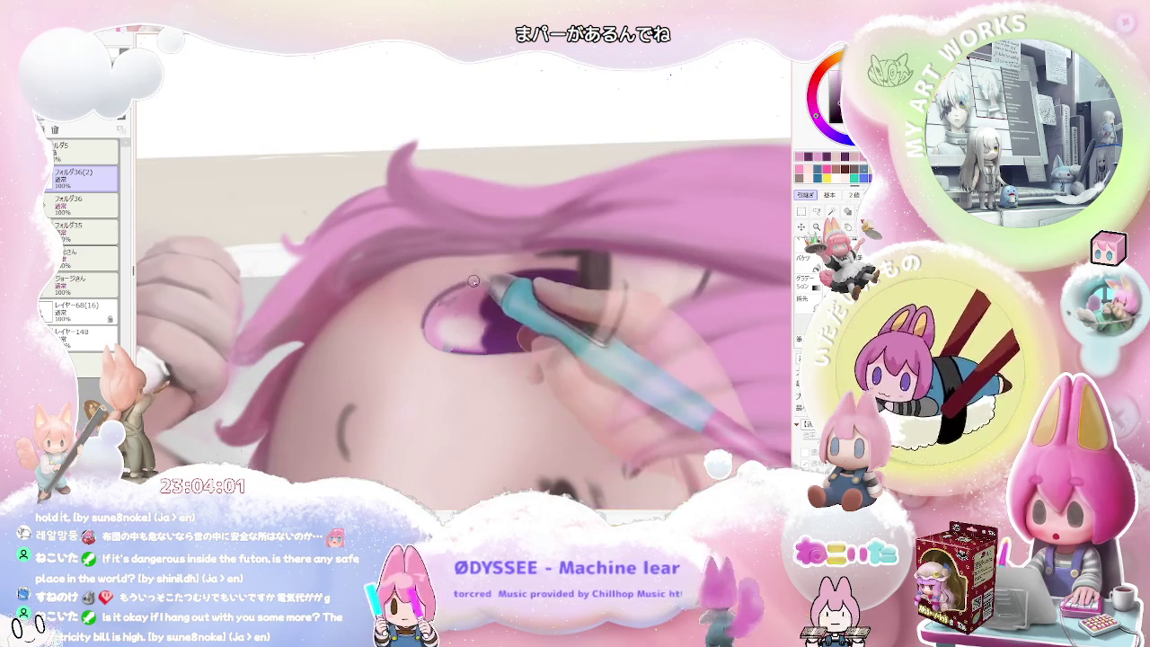
mouse_move(467, 282)
mouse_down()
mouse_move(508, 280)
mouse_move(491, 282)
mouse_move(496, 331)
mouse_move(456, 332)
mouse_move(467, 337)
mouse_up()
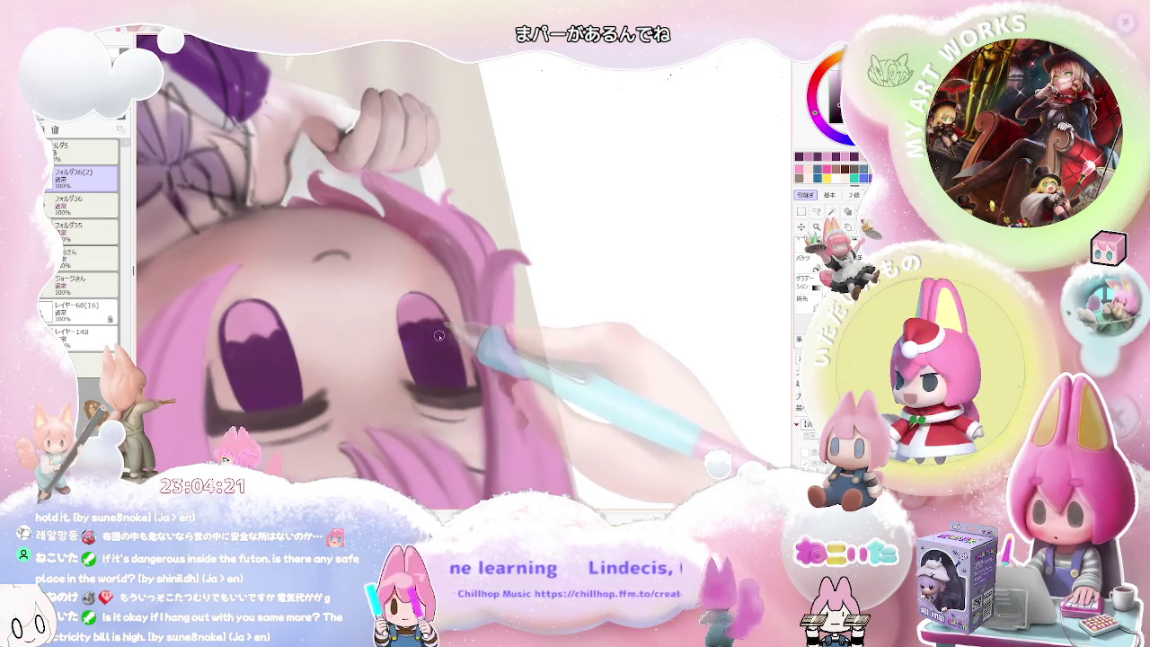
Zoom onto the eyes and shrink the brush to size 17 for eye detail.
scroll(440, 336, down, 1)
scroll(450, 335, down, 1)
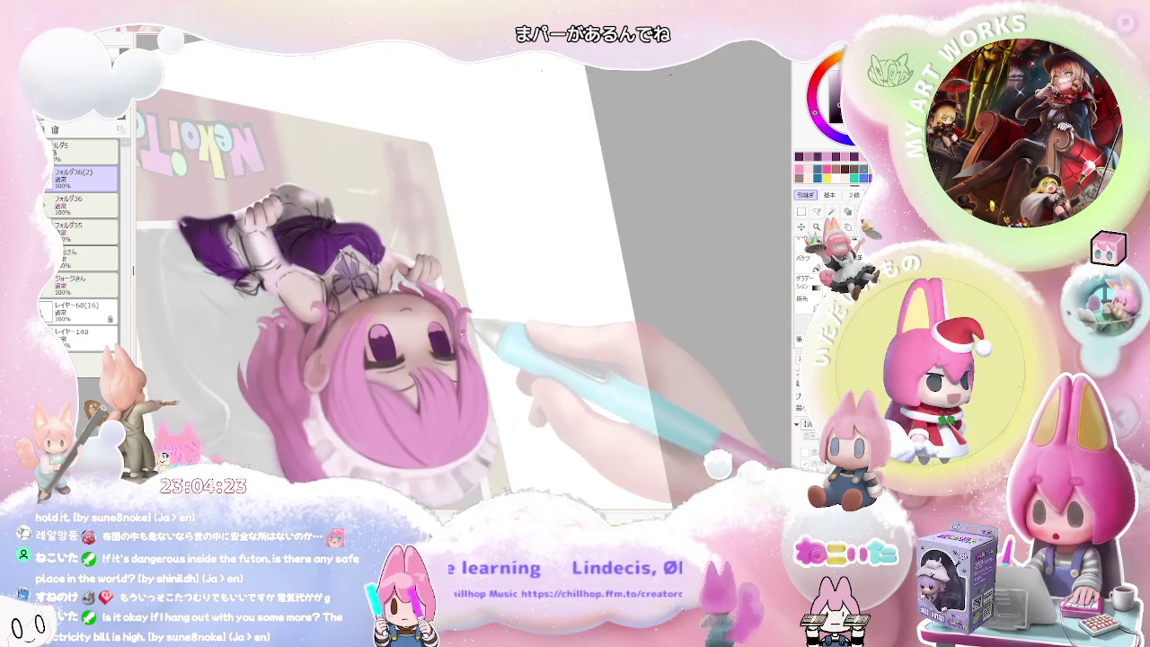
scroll(449, 324, up, 1)
scroll(414, 306, up, 2)
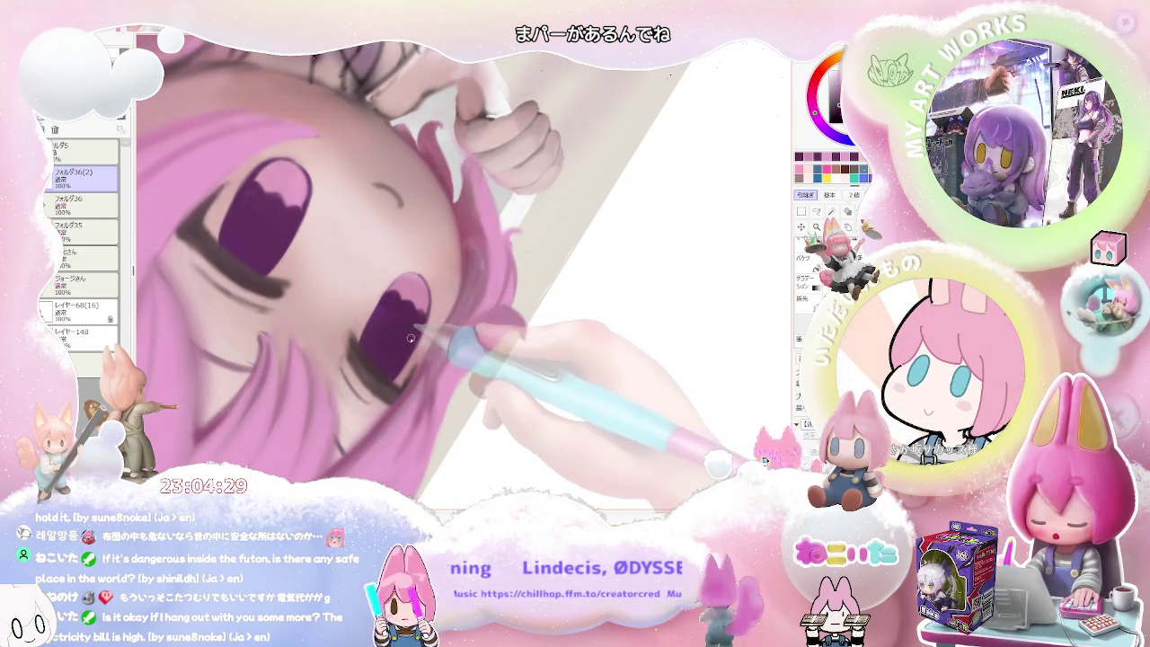
key(bracketleft)
Paint soft pink highlights across the upper irises of both violet eyes.
scroll(395, 312, down, 1)
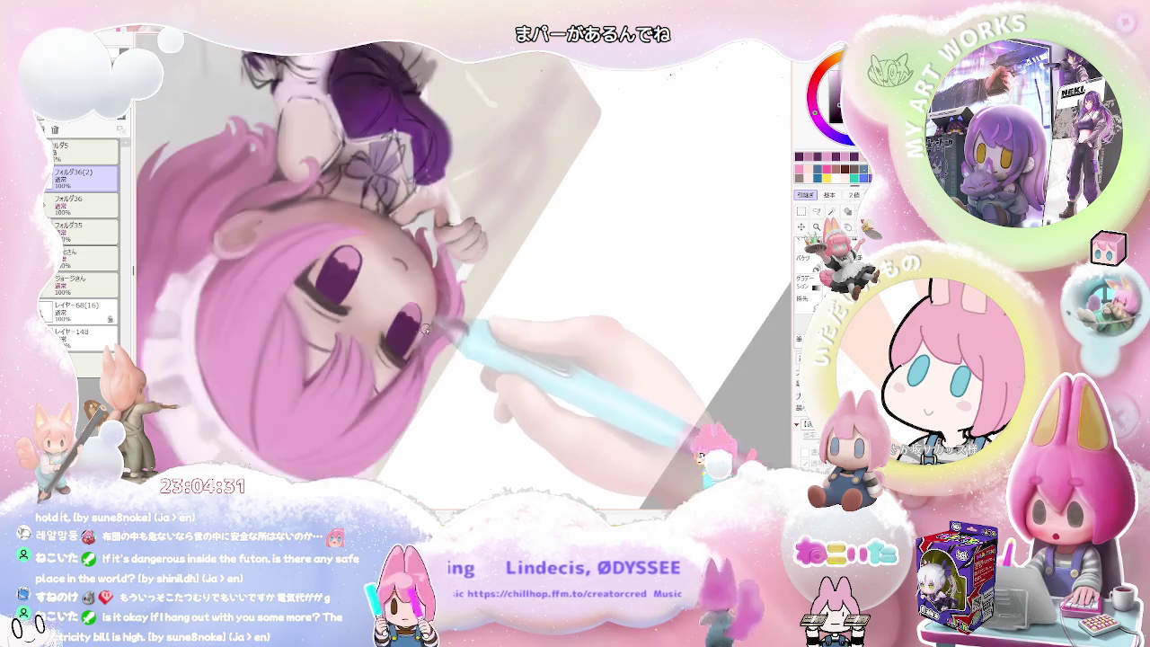
scroll(400, 312, down, 1)
scroll(404, 312, down, 1)
scroll(413, 312, up, 3)
scroll(413, 312, up, 1)
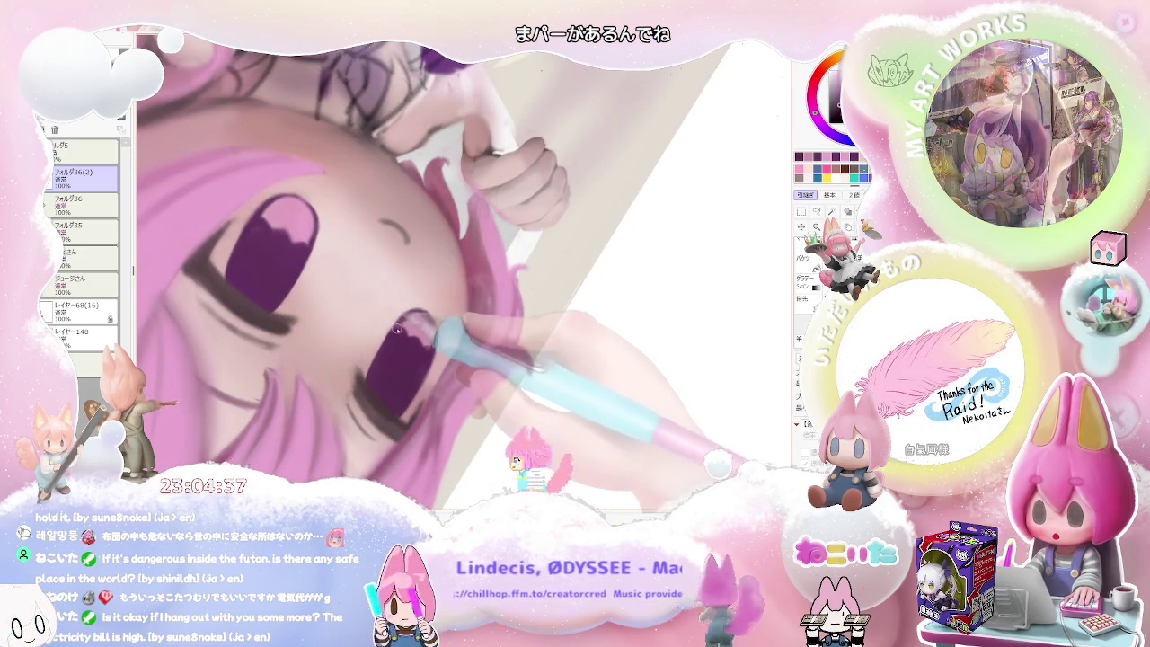
scroll(428, 319, down, 1)
scroll(436, 328, down, 1)
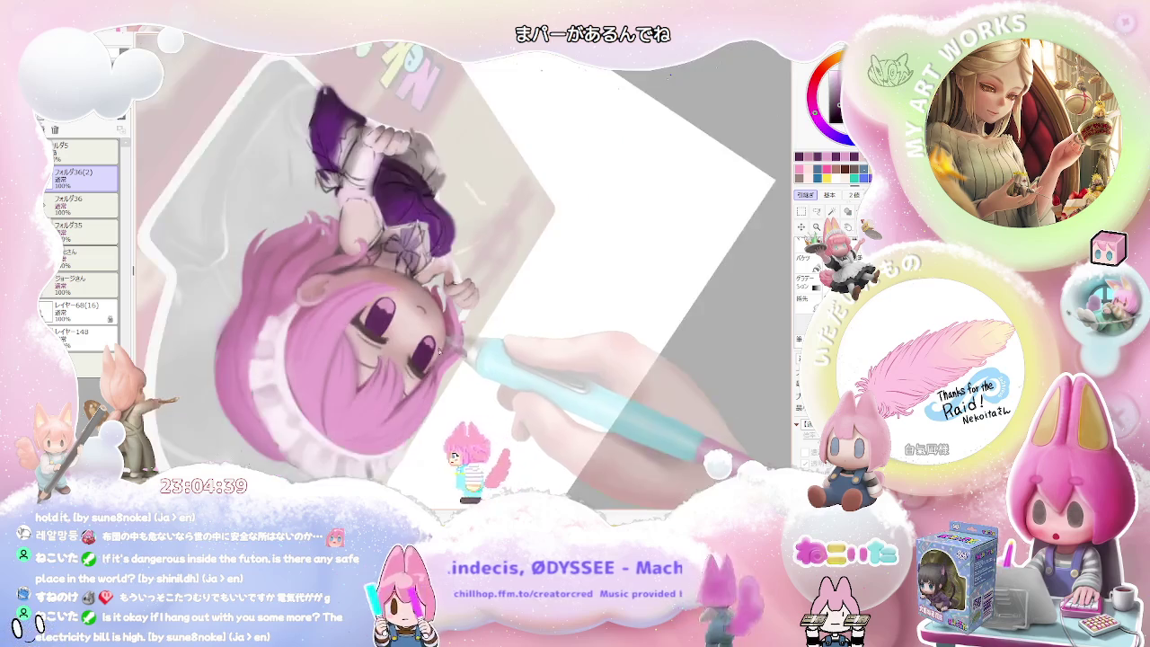
scroll(445, 337, down, 1)
scroll(457, 348, down, 1)
scroll(454, 344, up, 1)
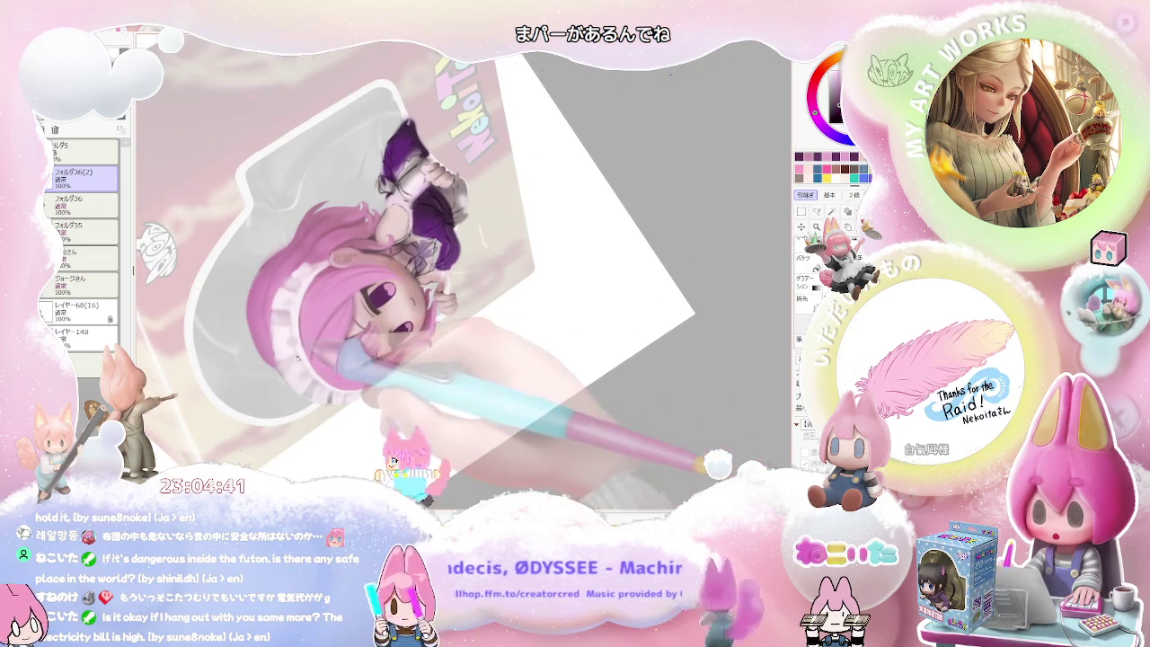
scroll(386, 289, up, 1)
scroll(382, 287, up, 1)
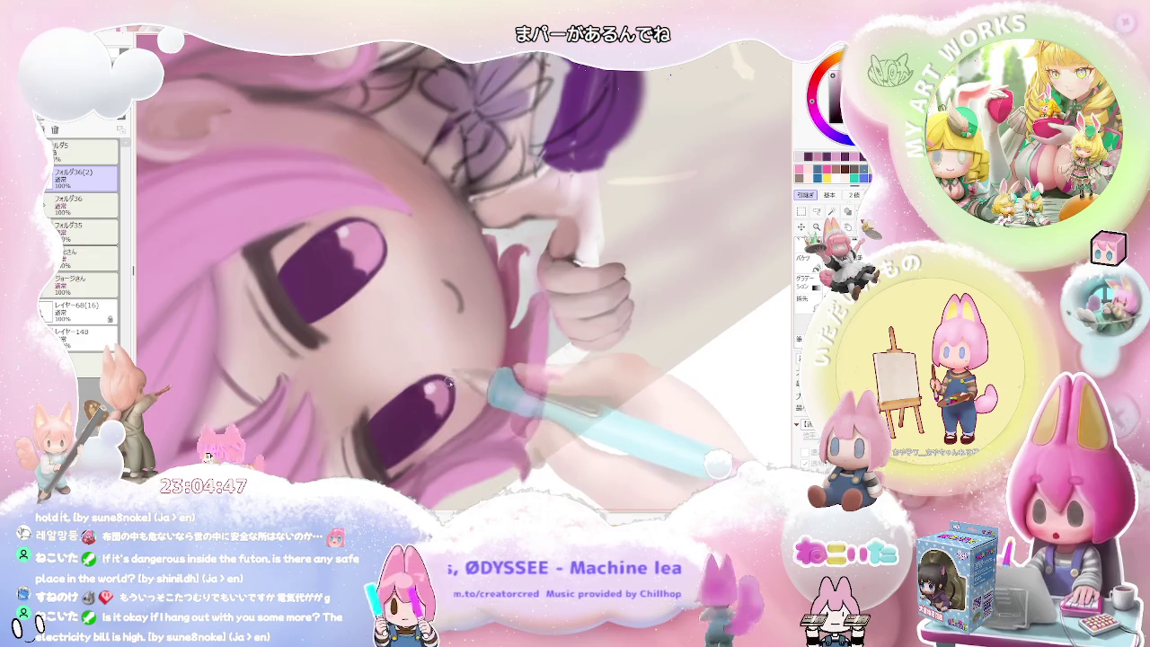
scroll(431, 389, down, 1)
scroll(437, 385, down, 1)
scroll(443, 379, down, 1)
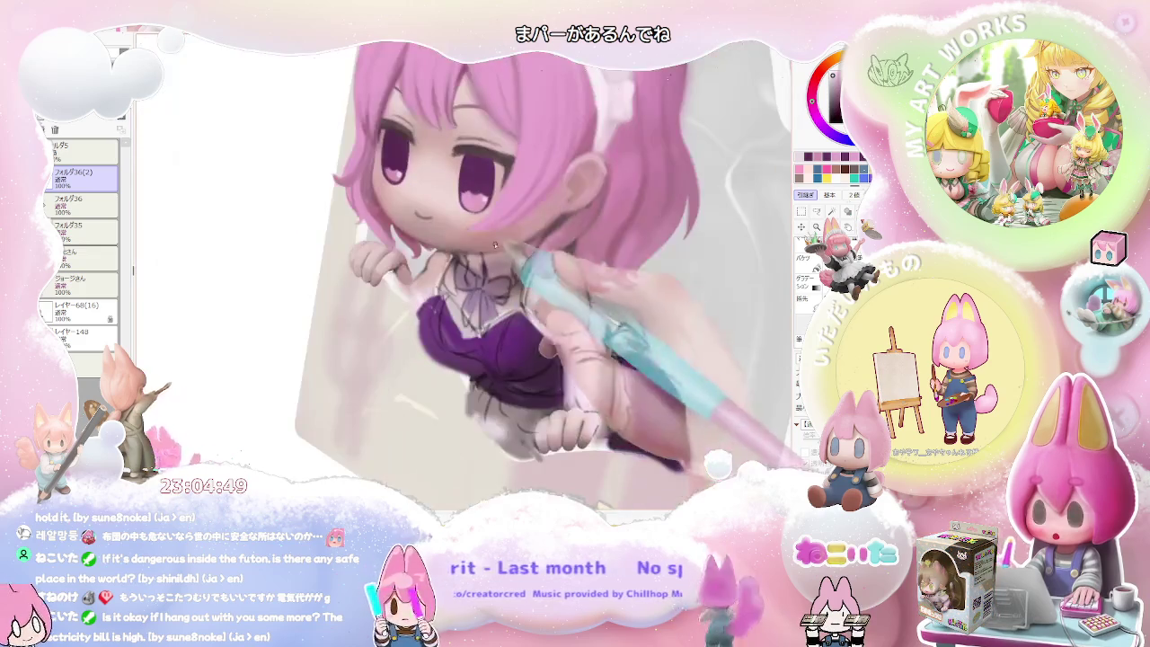
Zoom in and paint shine highlights into the first violet eye.
scroll(382, 319, up, 1)
scroll(377, 316, up, 1)
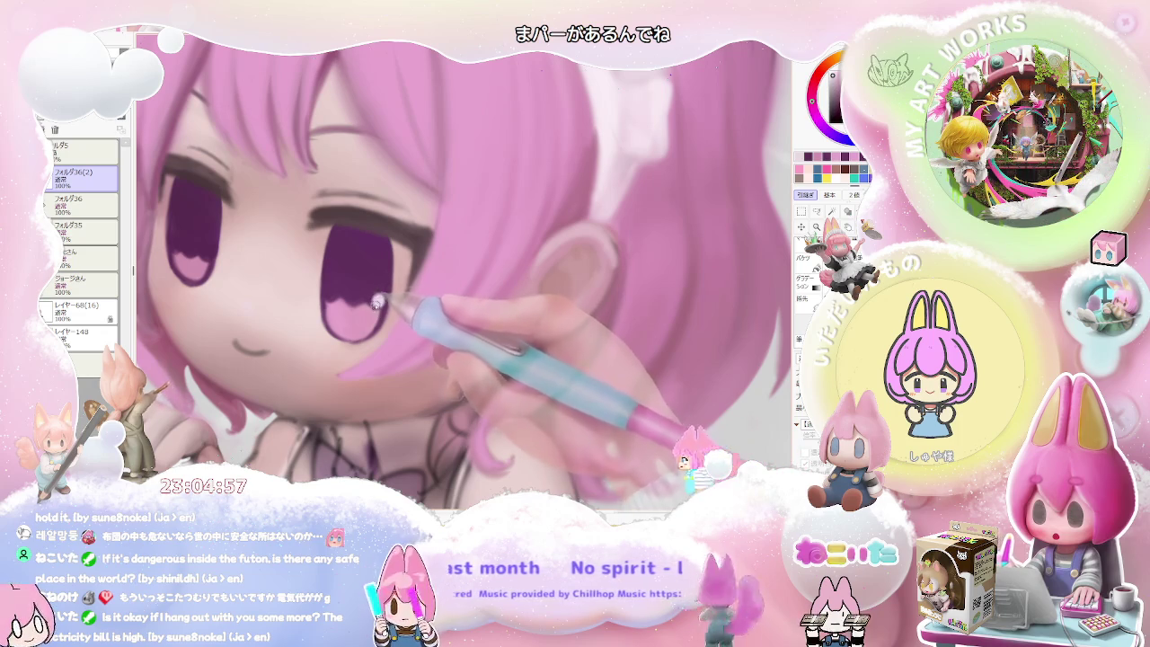
scroll(378, 306, down, 1)
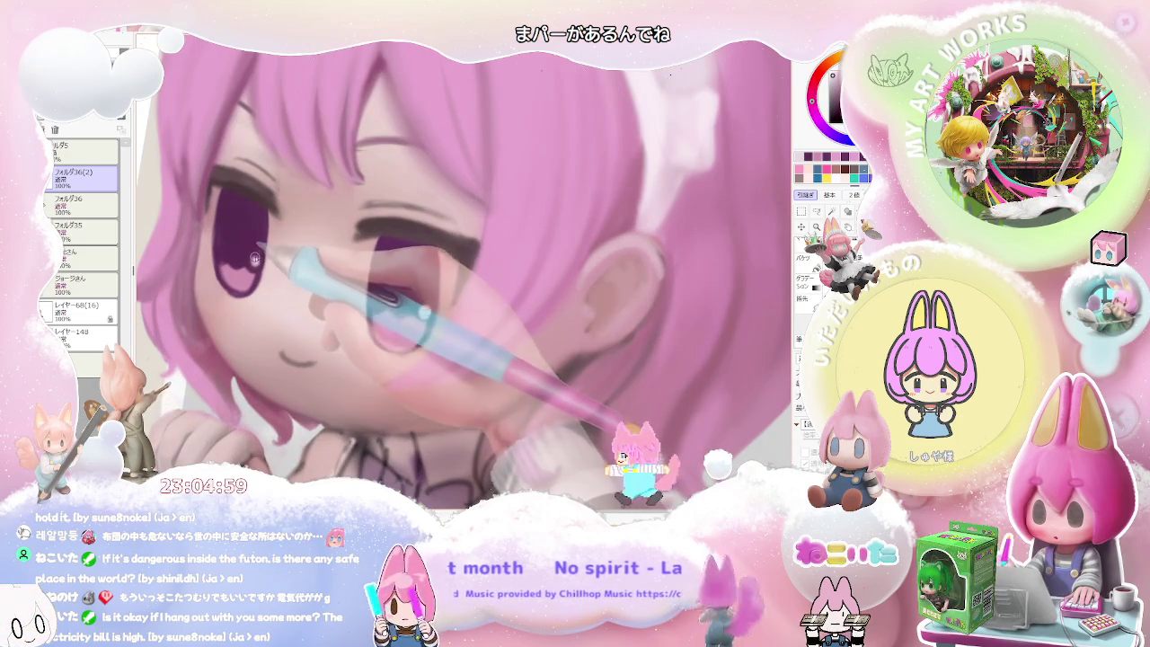
scroll(254, 259, down, 2)
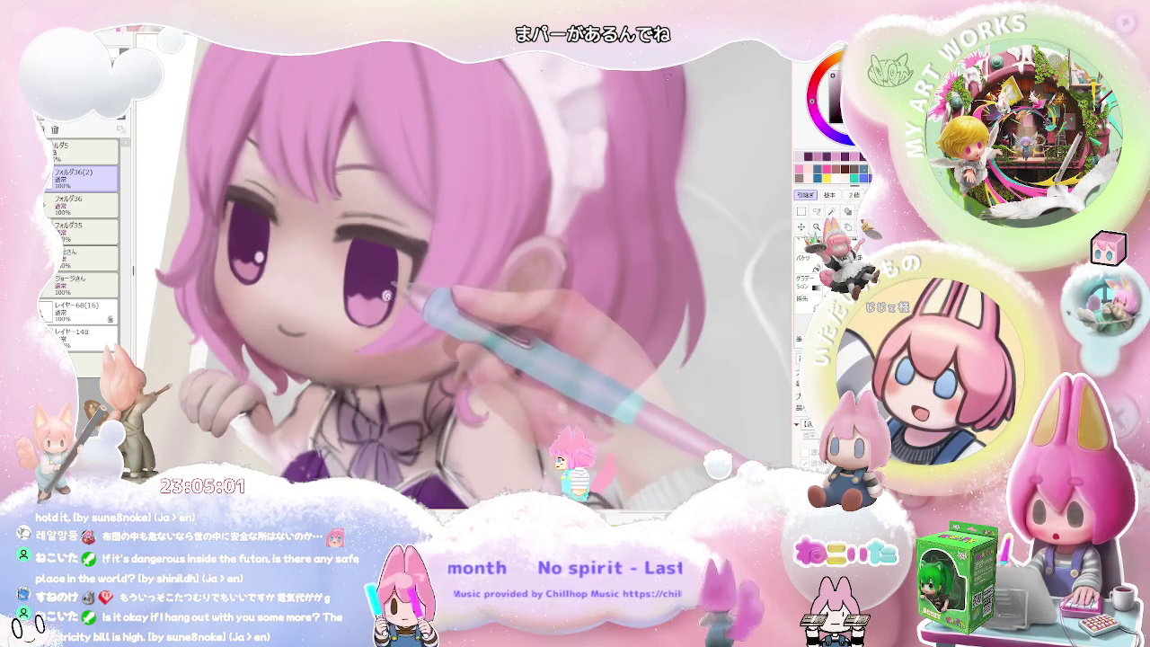
scroll(388, 294, down, 2)
scroll(427, 286, down, 2)
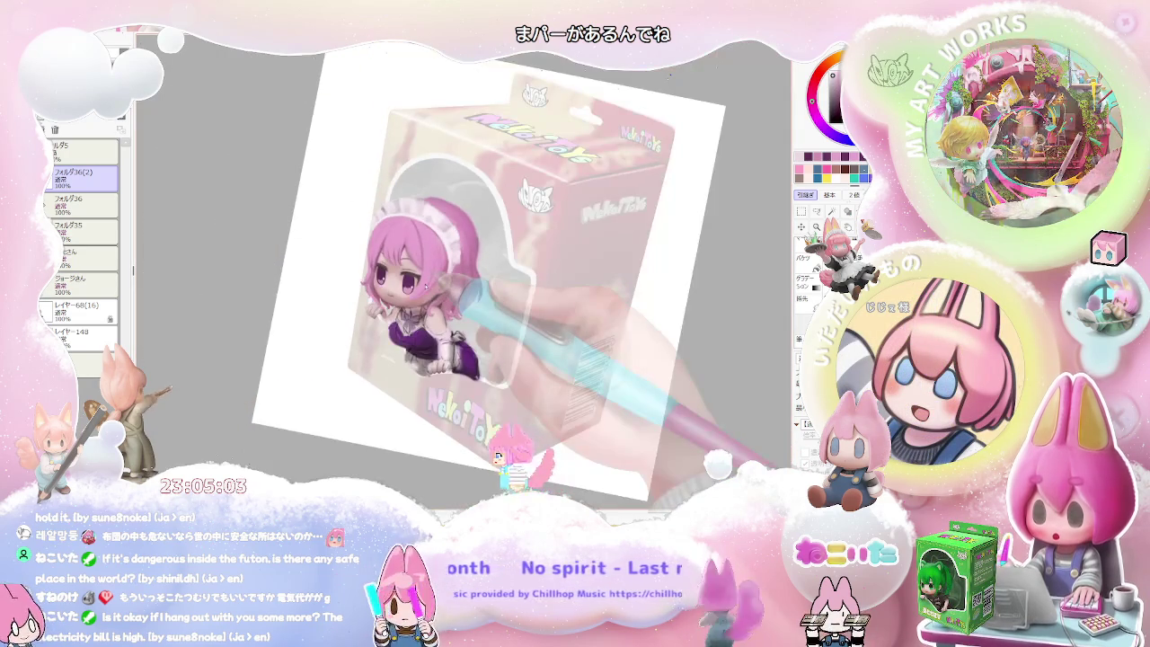
scroll(418, 283, up, 2)
scroll(414, 279, up, 3)
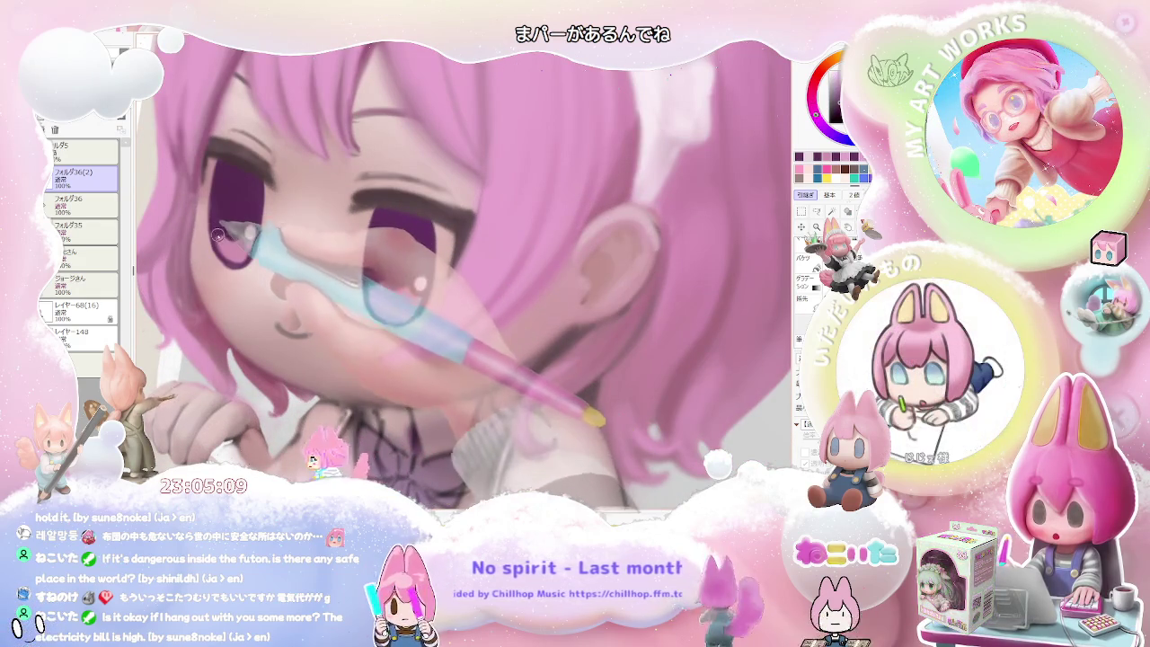
Highlight the second eye and zoom out to check it against the whole box.
scroll(225, 232, down, 1)
scroll(269, 216, down, 2)
scroll(297, 202, down, 2)
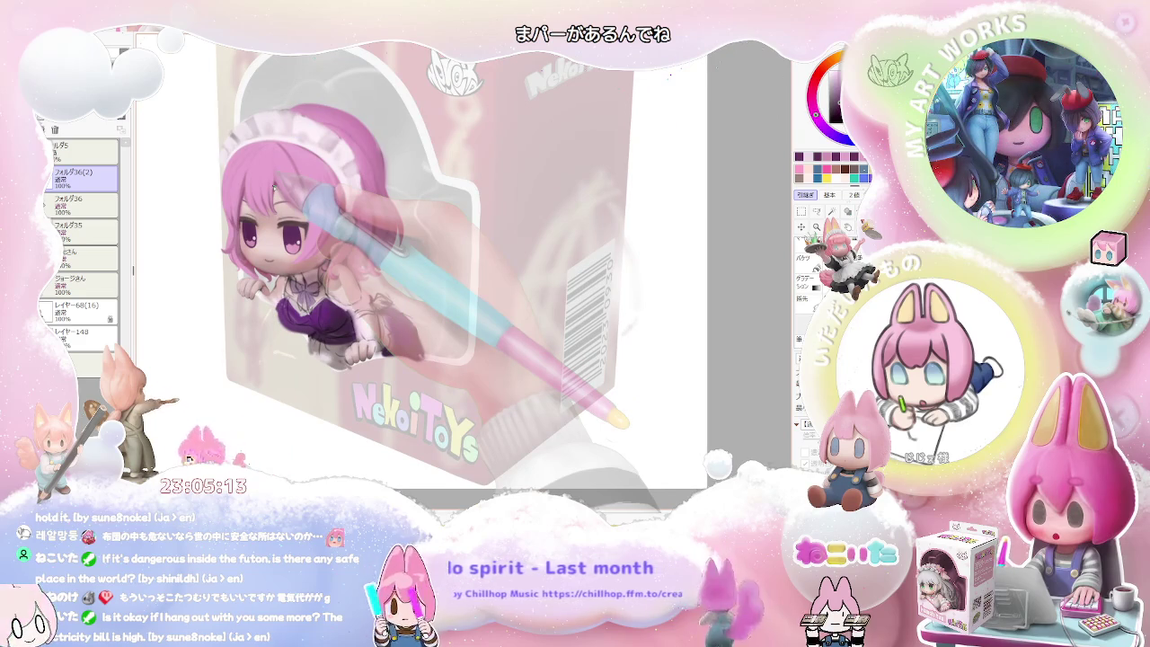
scroll(260, 86, down, 1)
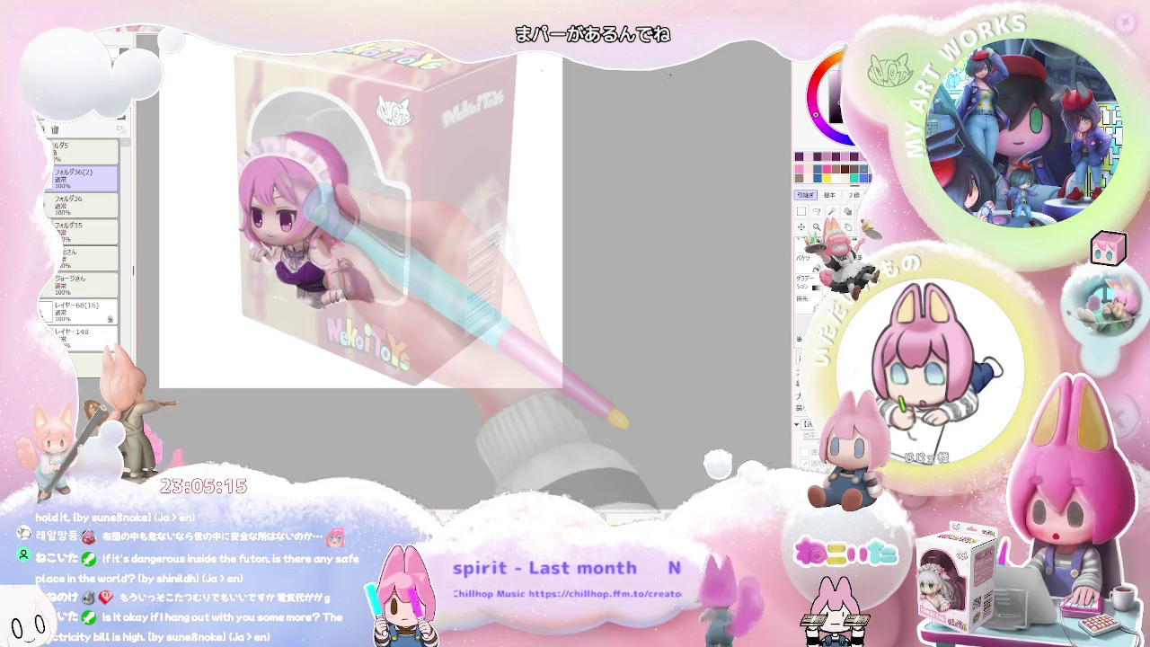
scroll(262, 254, up, 1)
scroll(261, 253, up, 1)
scroll(261, 253, up, 1)
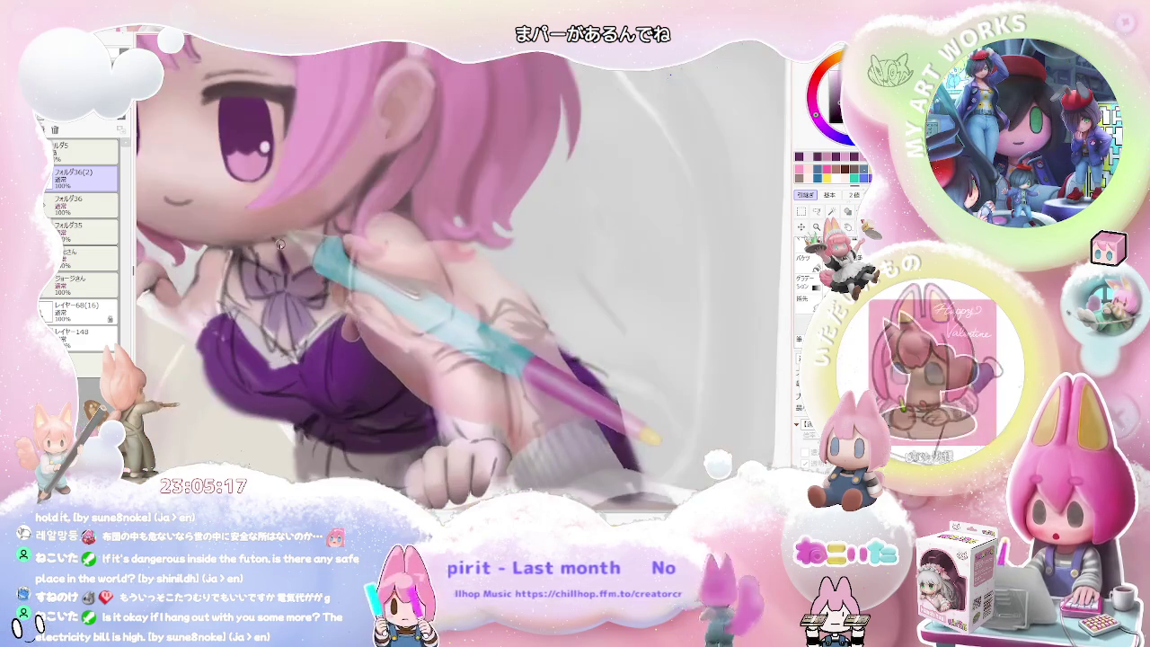
scroll(262, 253, up, 1)
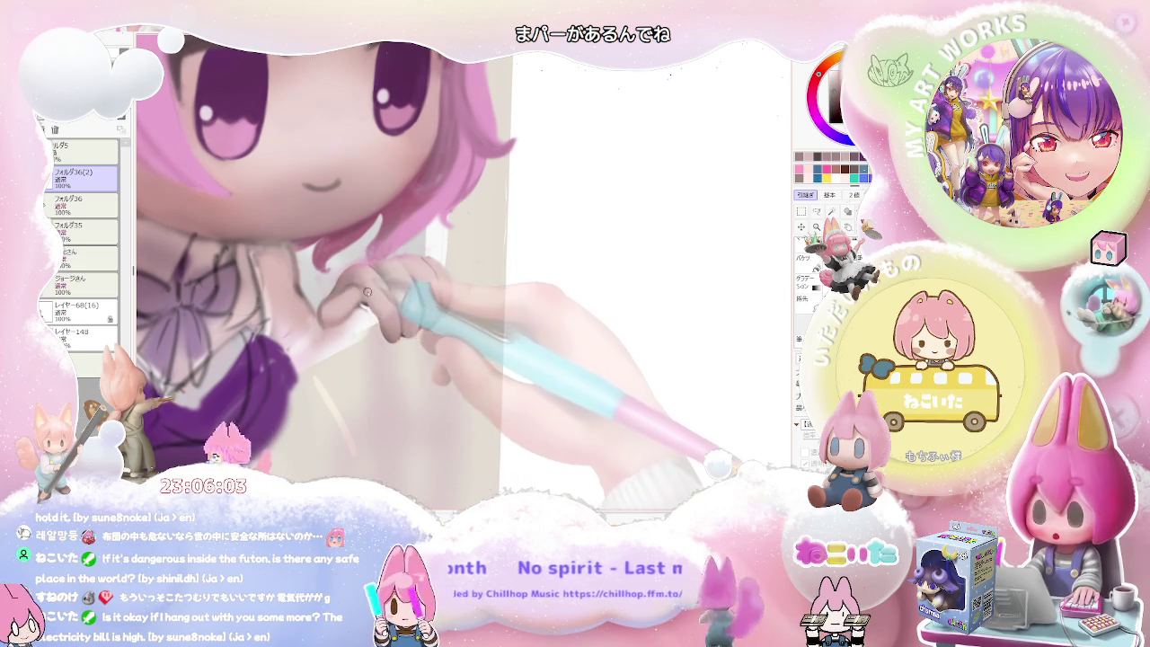
Paint the chest with a size-31 brush, then refine the hand and skirt at size 19.
key(bracketleft)
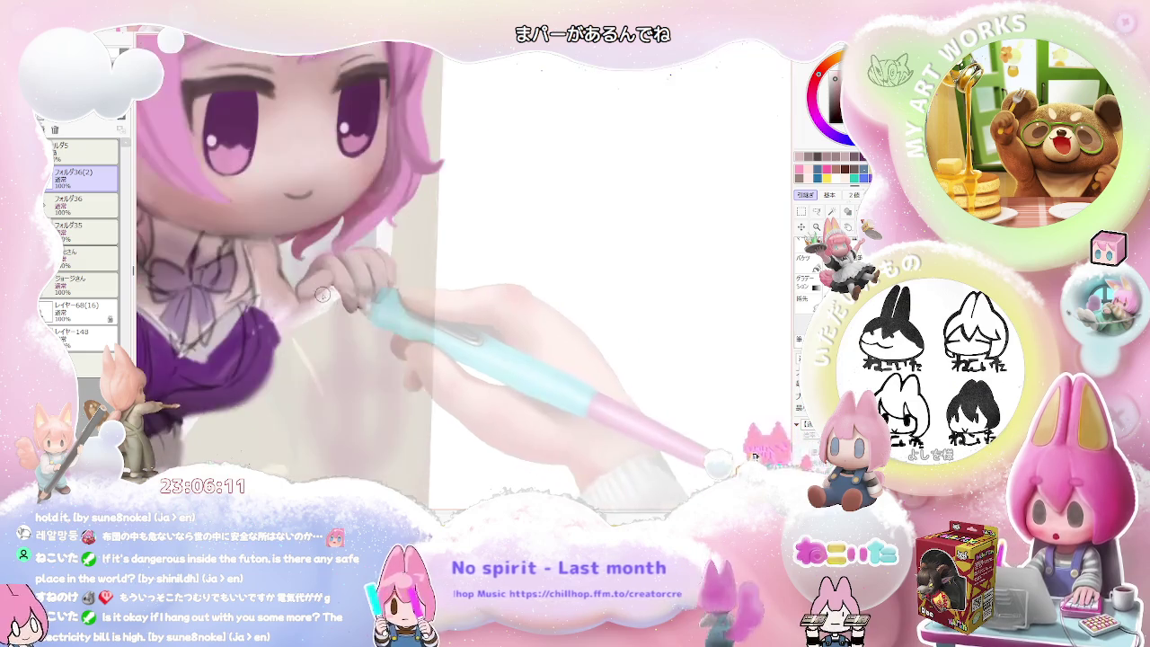
key(bracketleft)
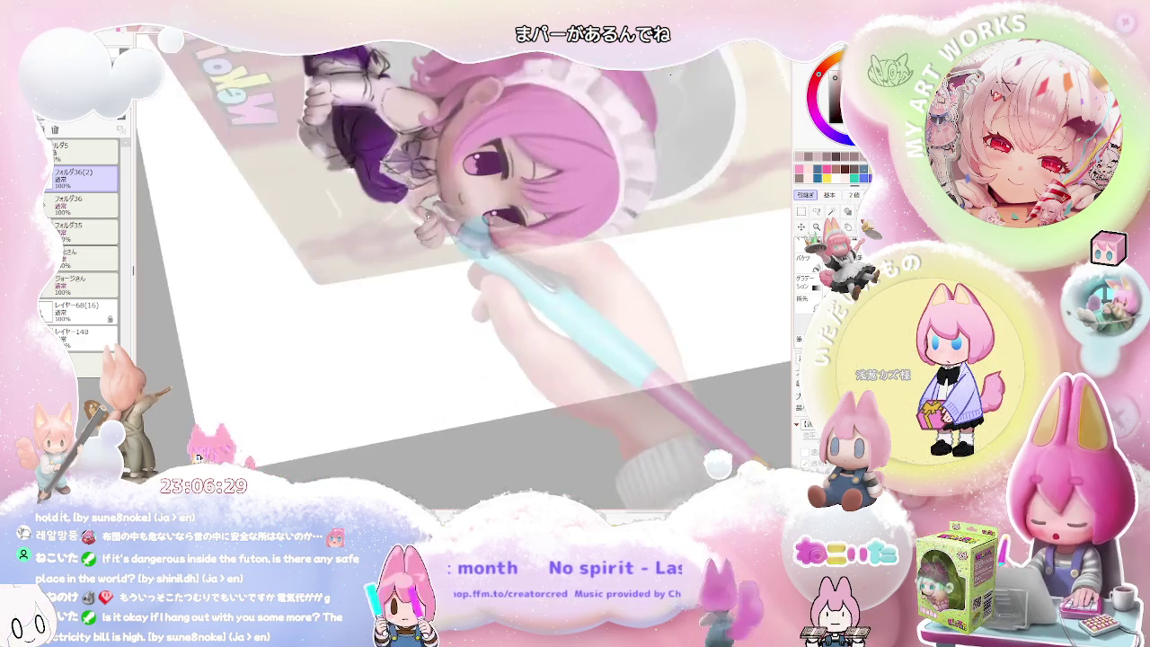
key(bracketleft)
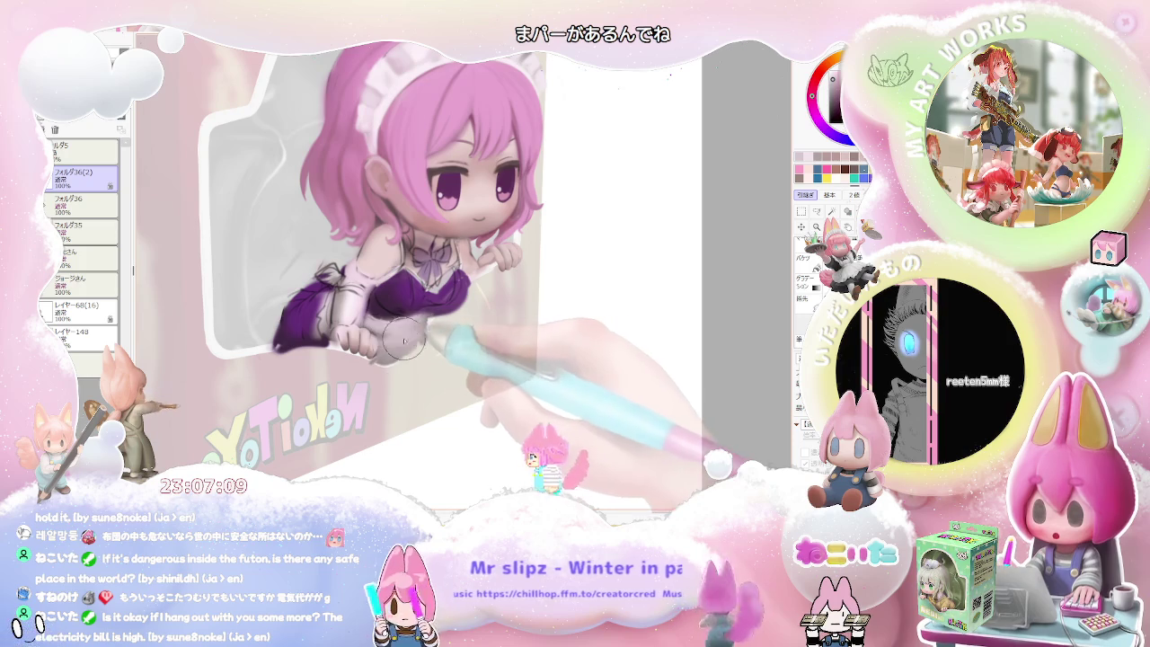
Zoom onto the body, resize the brush, and deepen shading on the arm and purple bodice.
scroll(444, 341, down, 1)
scroll(444, 340, down, 1)
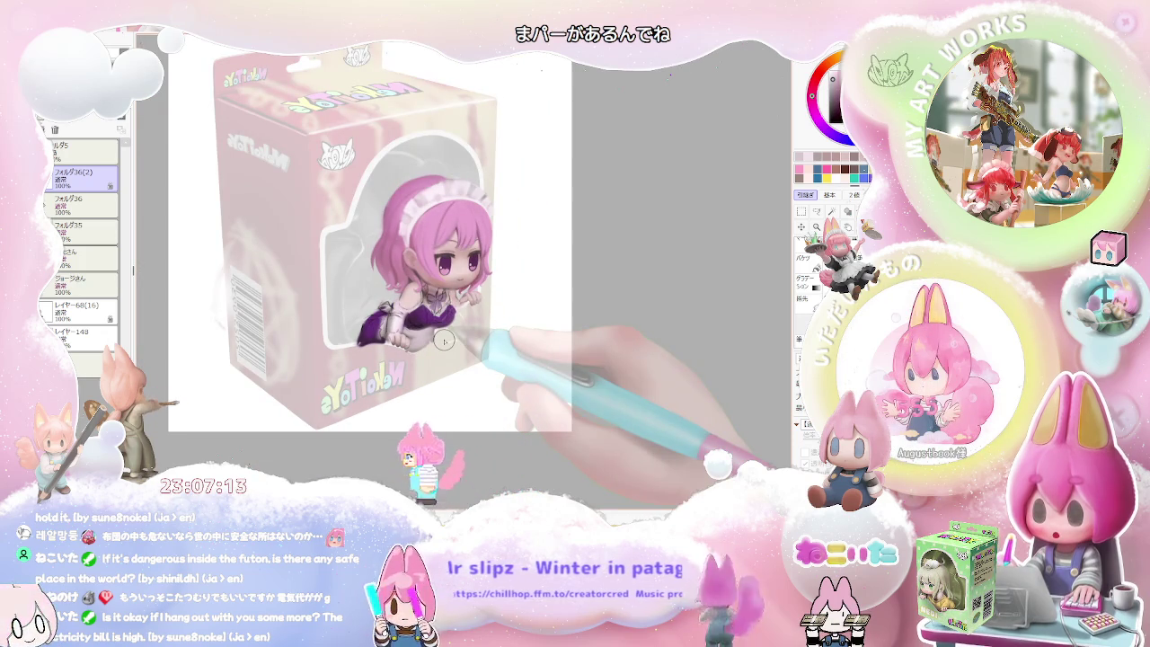
scroll(423, 337, up, 2)
scroll(387, 328, up, 2)
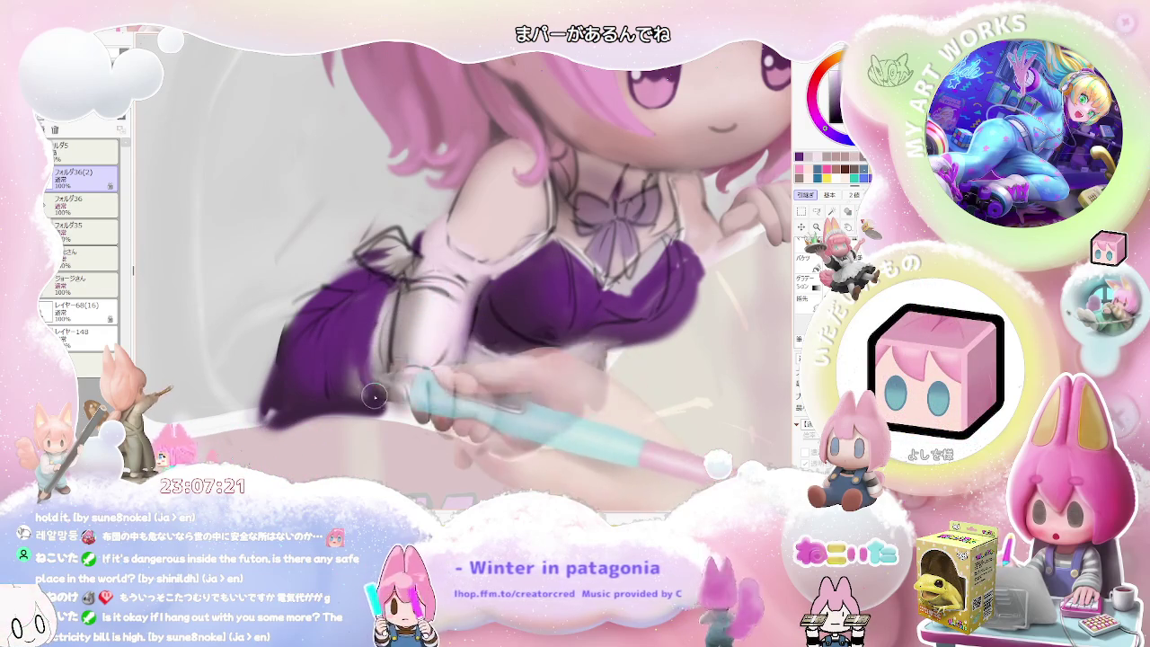
scroll(354, 363, down, 1)
scroll(359, 378, down, 1)
scroll(368, 395, down, 1)
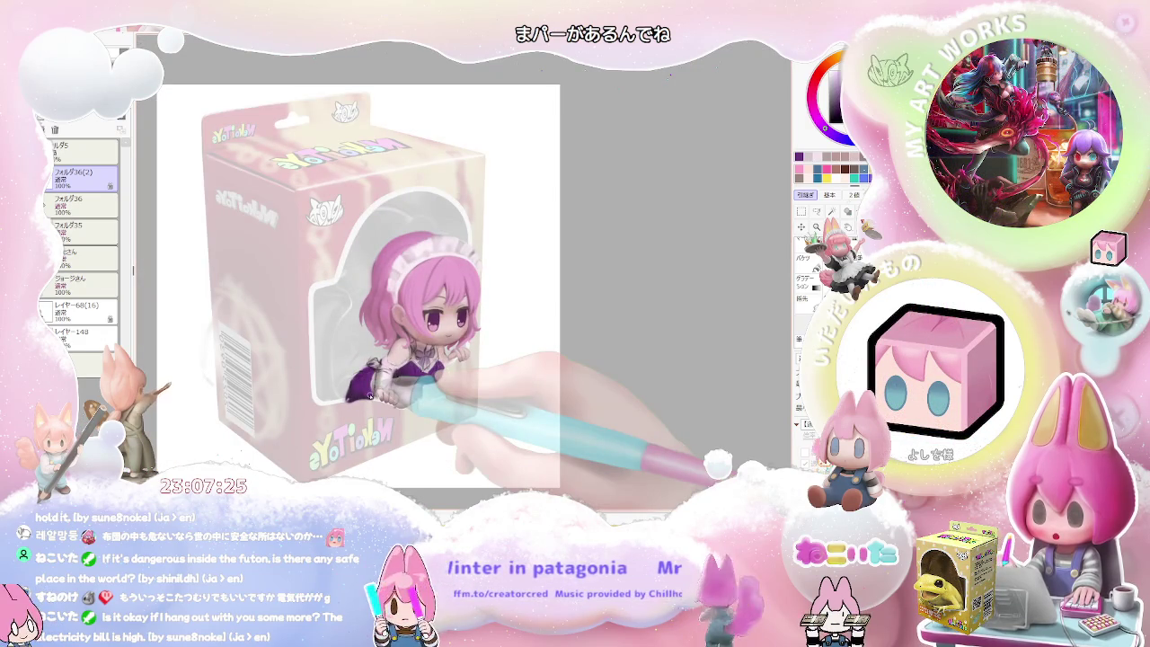
scroll(364, 404, up, 1)
scroll(350, 423, up, 1)
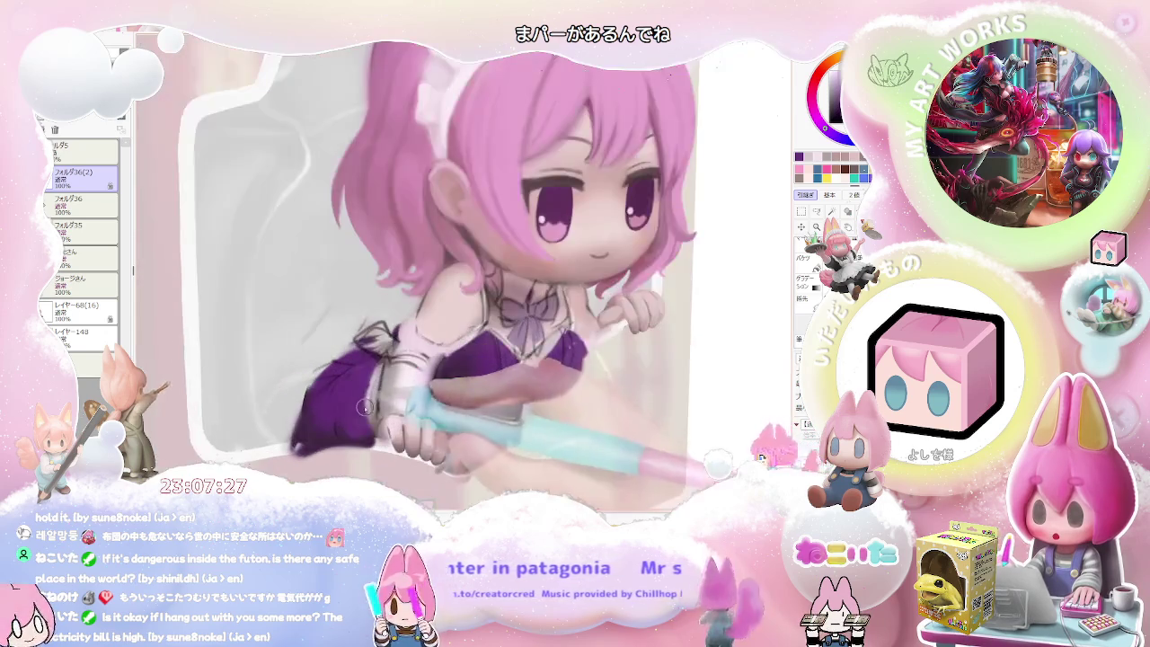
scroll(332, 444, up, 1)
key(bracketright)
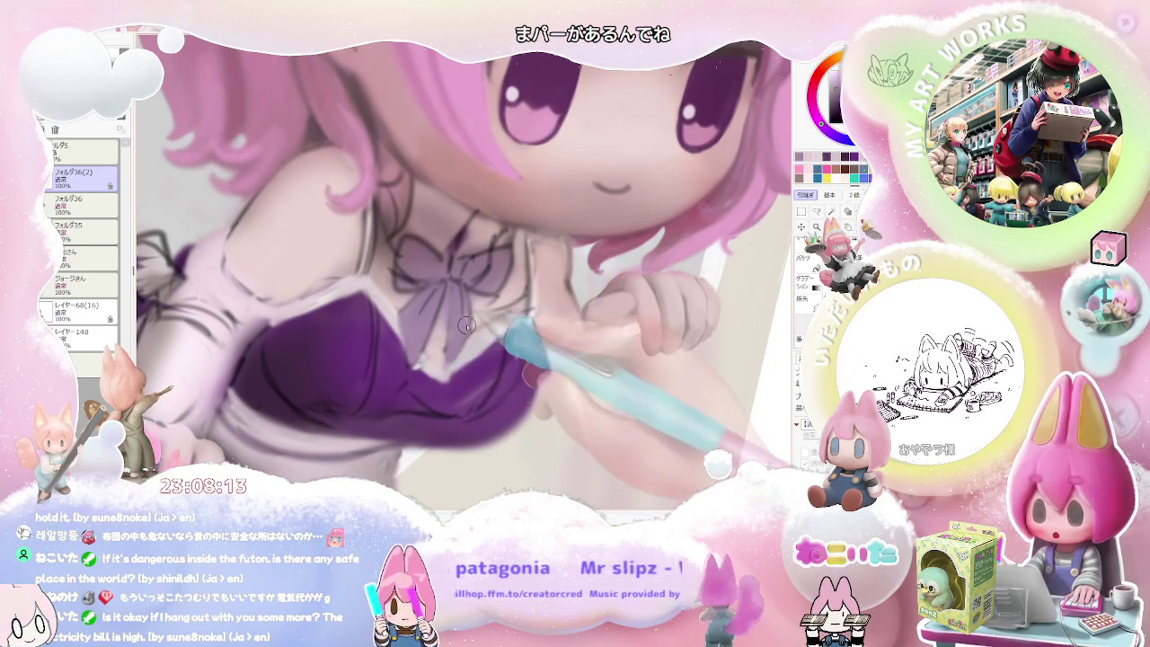
Paint over the collar and ribbon bow with the brush at size 23.
key(bracketleft)
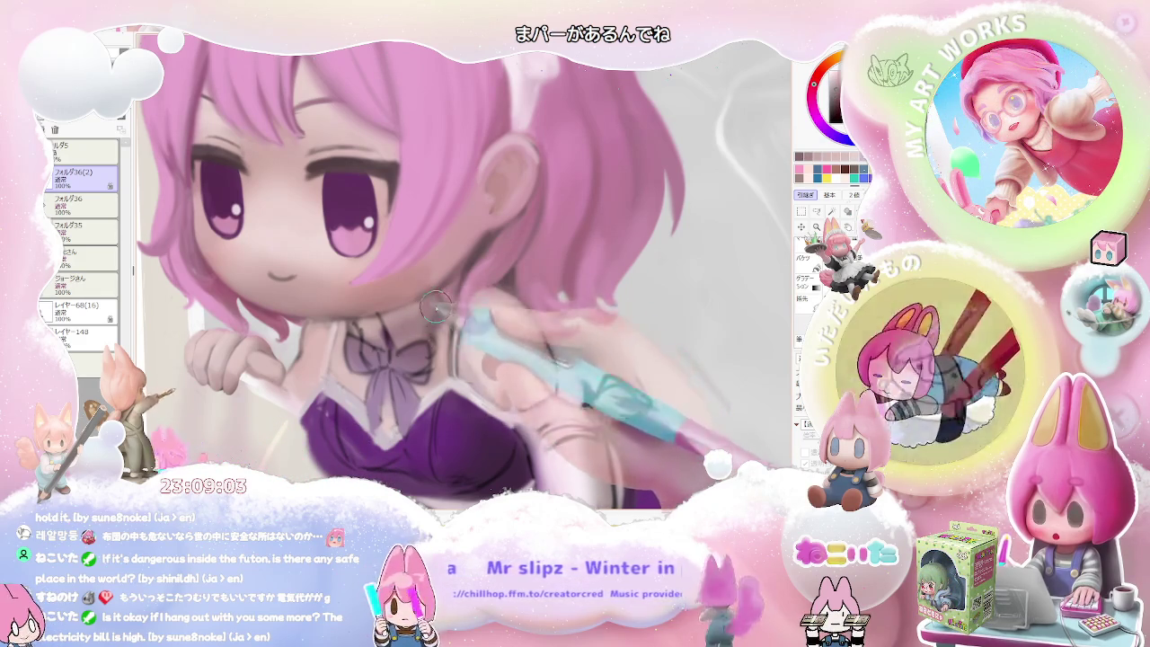
Zoom in on the purple bow and chest to refine their shading and lines.
scroll(427, 313, down, 2)
scroll(449, 316, down, 2)
scroll(476, 319, down, 2)
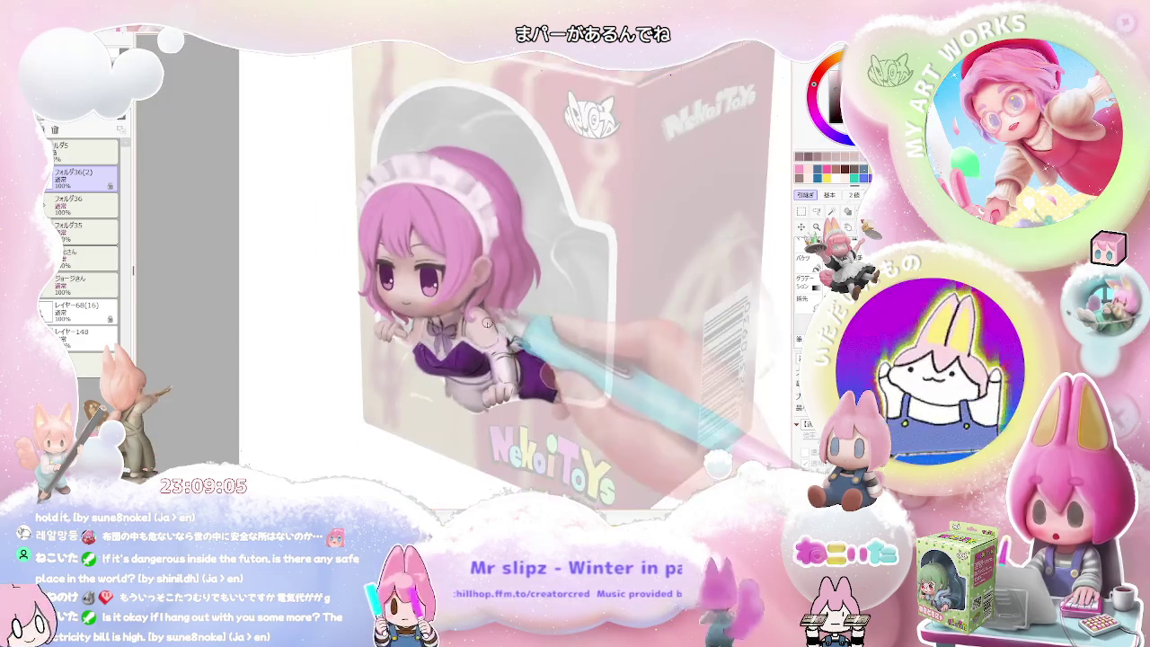
scroll(486, 322, up, 1)
scroll(468, 297, up, 2)
scroll(445, 266, up, 2)
scroll(421, 235, up, 2)
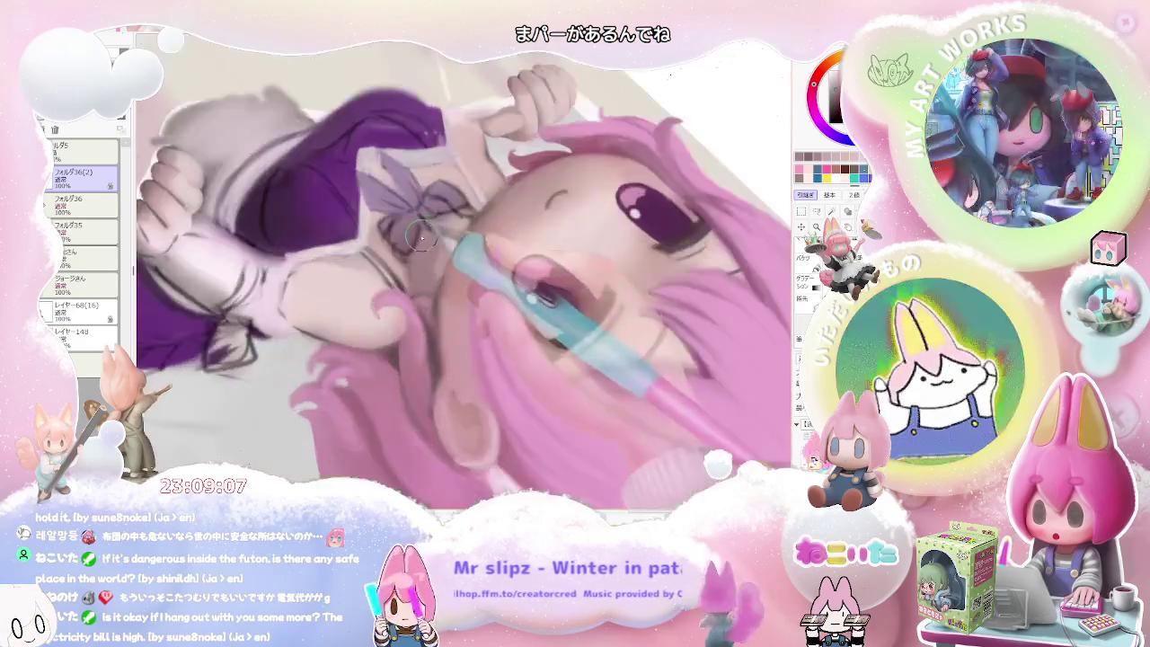
scroll(421, 235, up, 1)
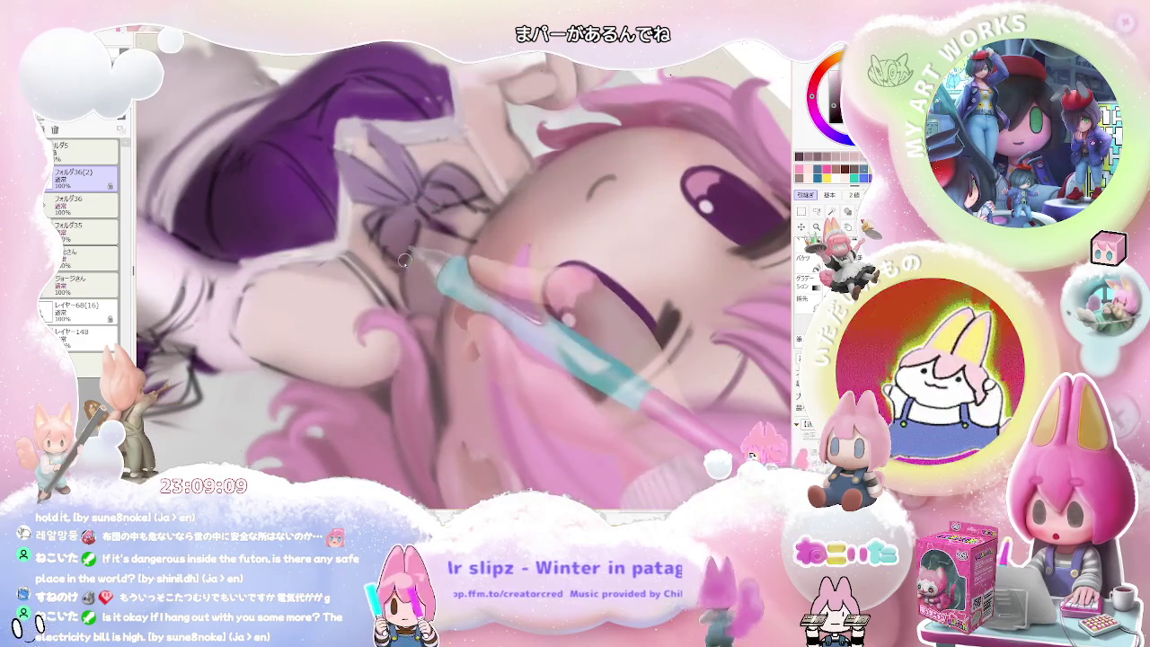
scroll(406, 259, down, 1)
scroll(436, 265, down, 1)
scroll(467, 271, down, 1)
scroll(499, 277, down, 1)
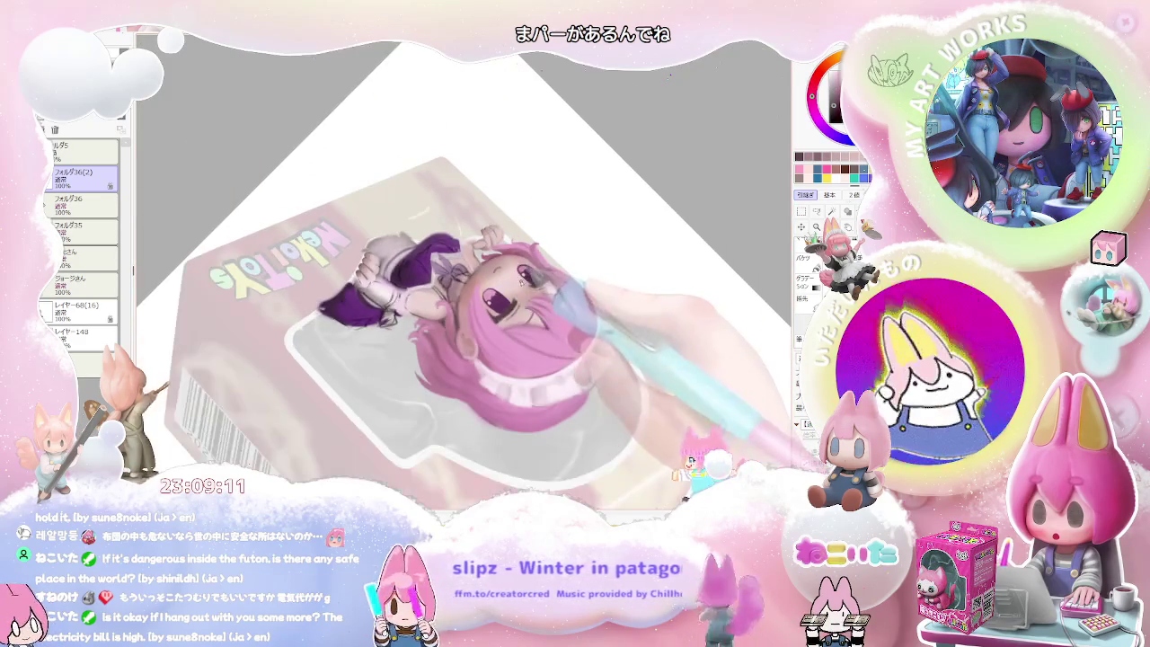
Reset the canvas rotation upright and smooth the purple dress and white sleeve.
key(Home)
scroll(512, 281, up, 1)
scroll(494, 282, up, 1)
scroll(468, 283, up, 1)
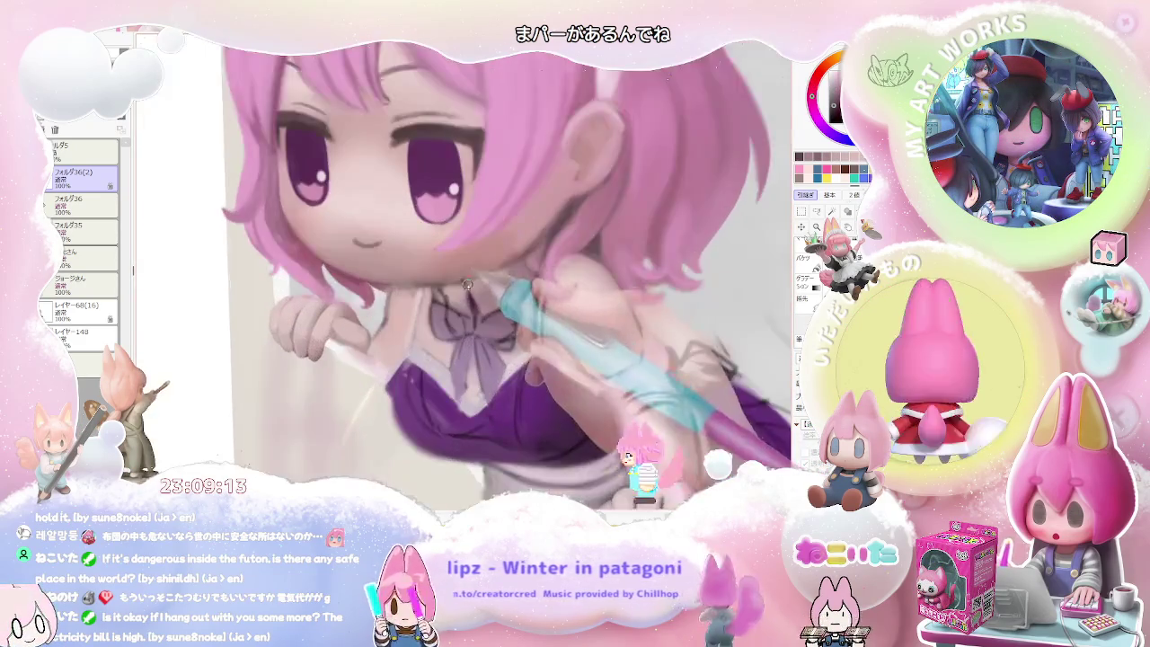
scroll(467, 282, up, 1)
scroll(464, 327, down, 1)
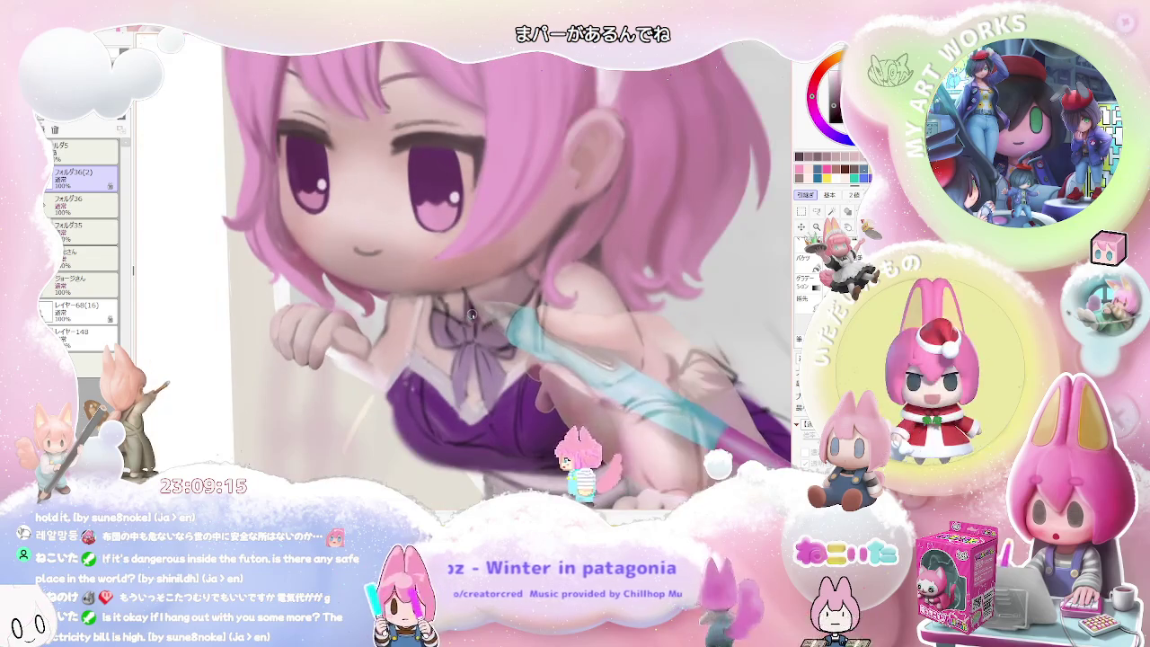
scroll(470, 303, up, 1)
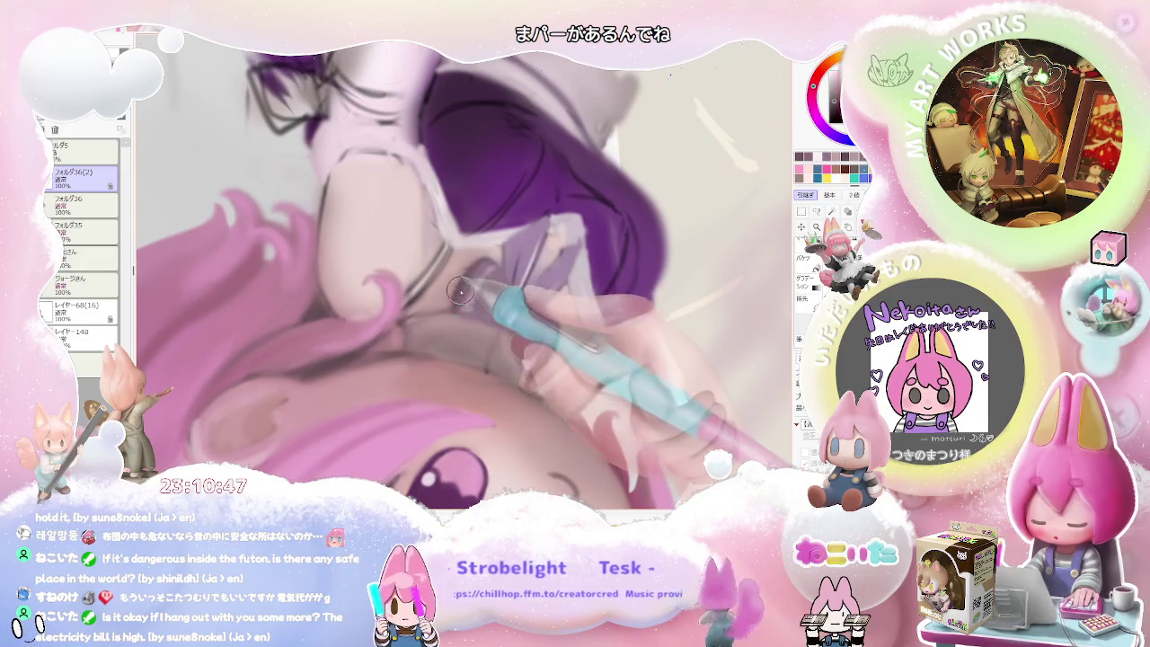
scroll(539, 314, down, 1)
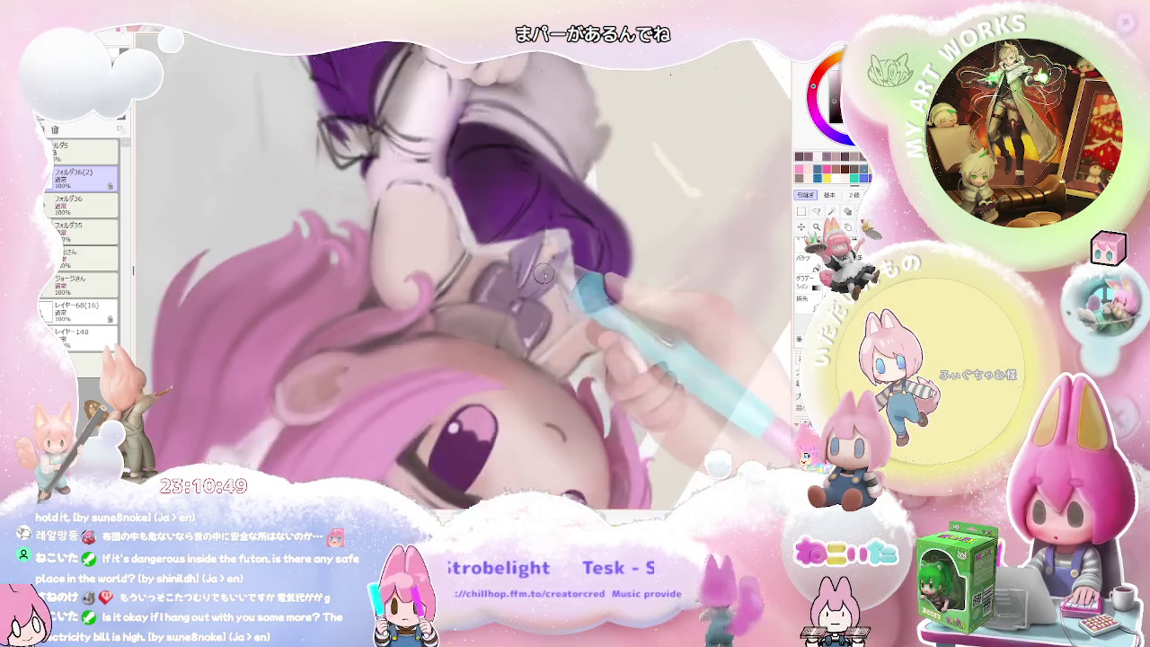
scroll(575, 350, down, 2)
scroll(610, 376, down, 2)
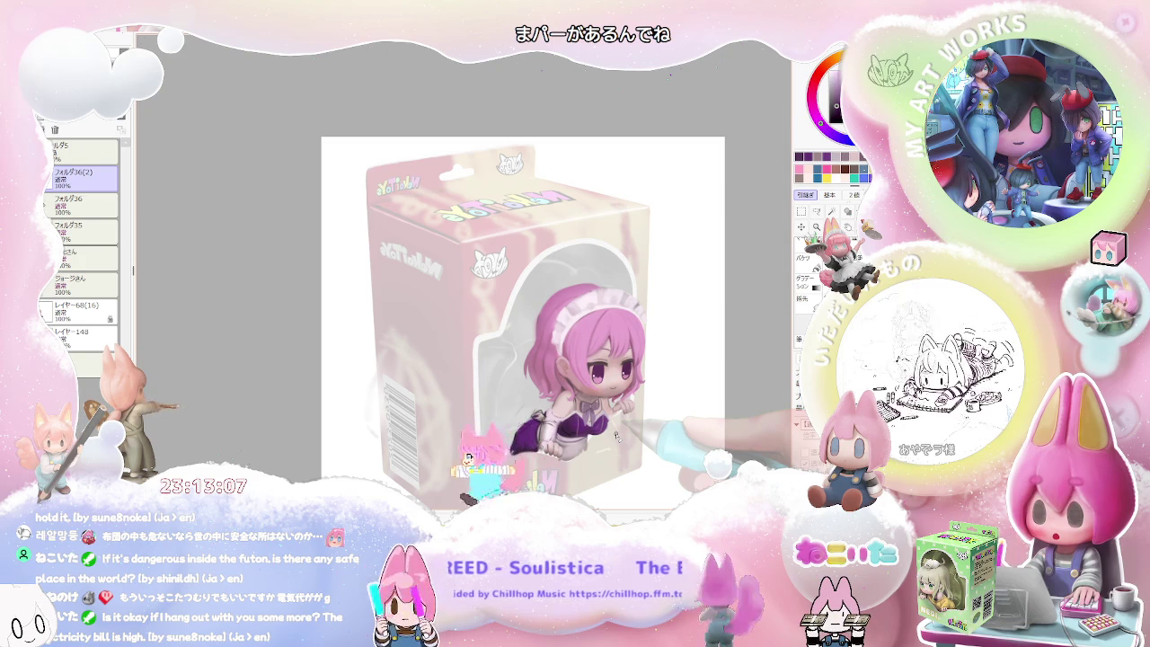
Zoom out and shift the view so the figure sits further left.
scroll(617, 435, up, 2)
scroll(594, 423, up, 2)
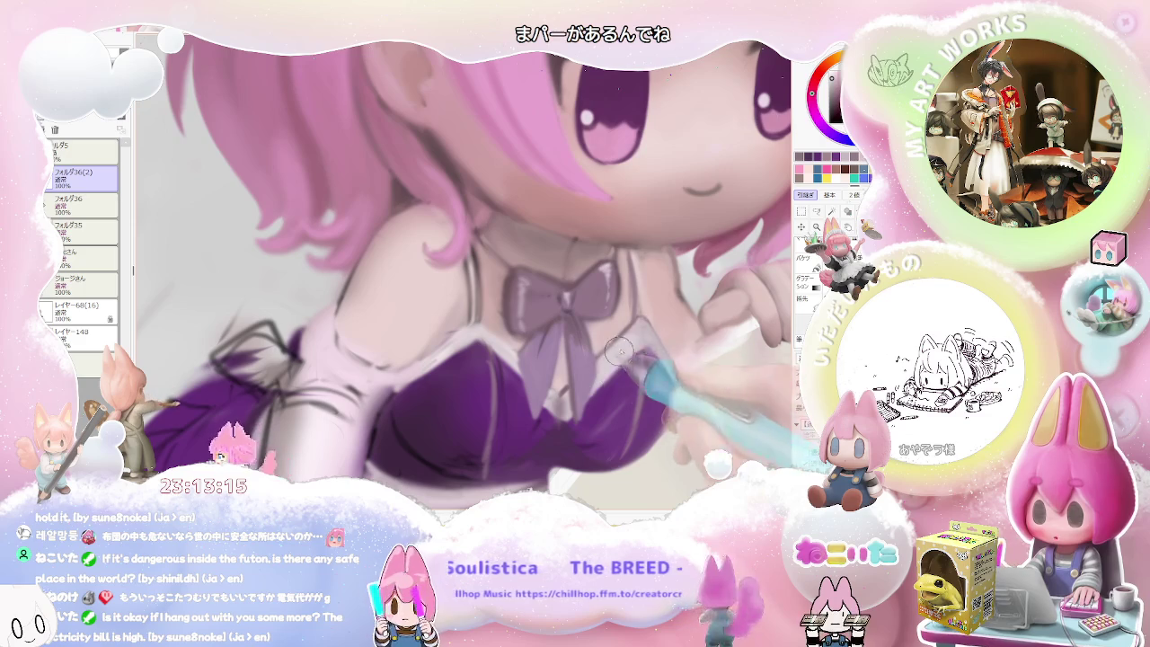
scroll(598, 386, down, 2)
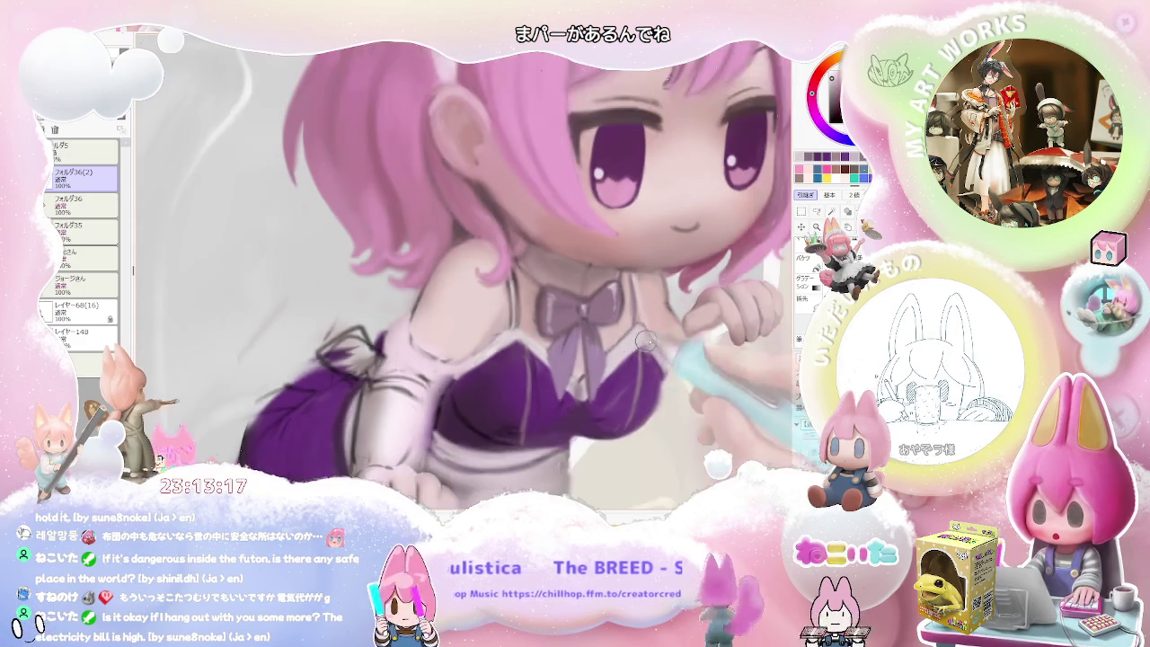
scroll(629, 377, down, 2)
scroll(665, 370, down, 2)
drag(684, 368, 550, 391)
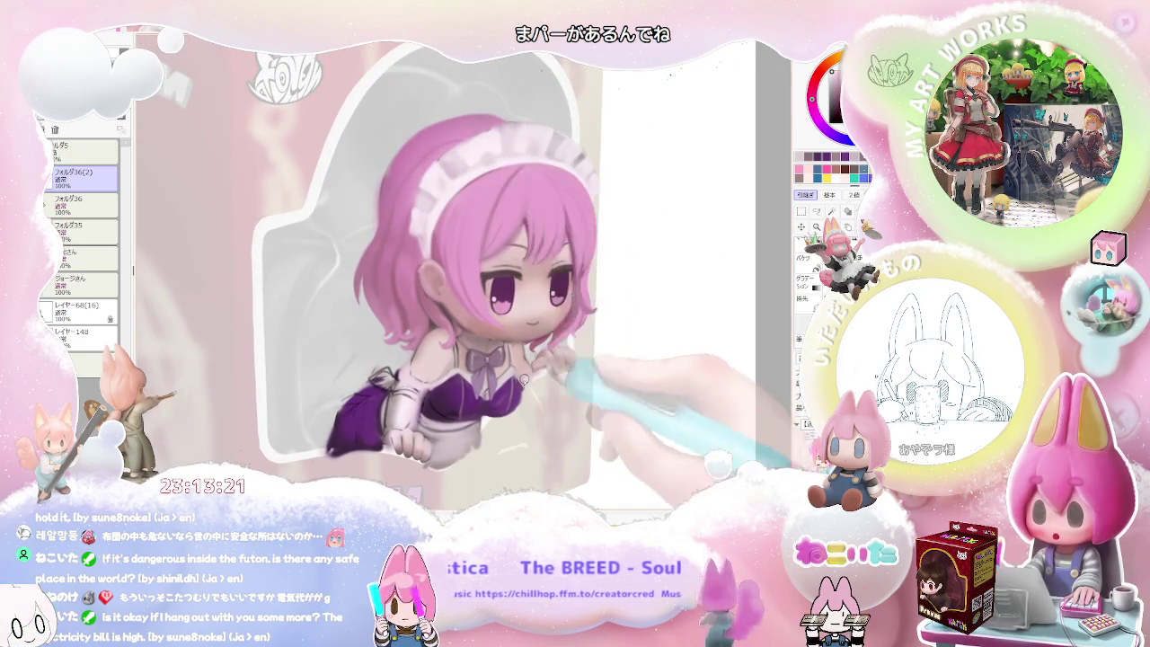
Zoom into the bow and collar and refine their shading.
scroll(502, 337, up, 2)
scroll(503, 337, up, 2)
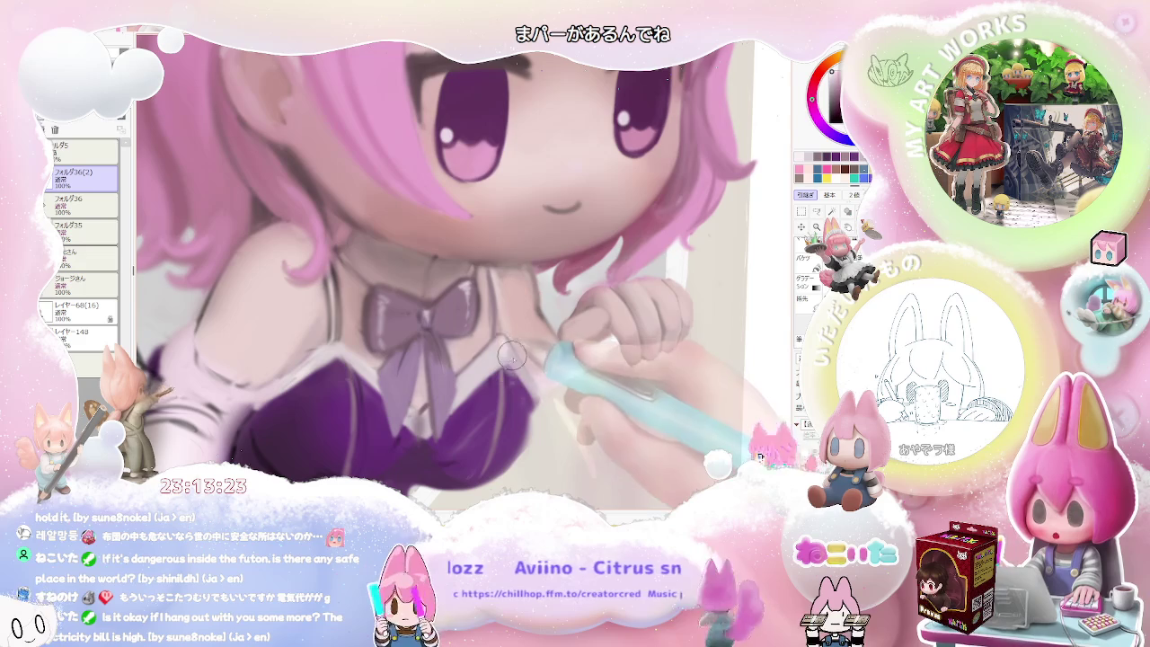
scroll(519, 373, up, 1)
scroll(424, 359, up, 2)
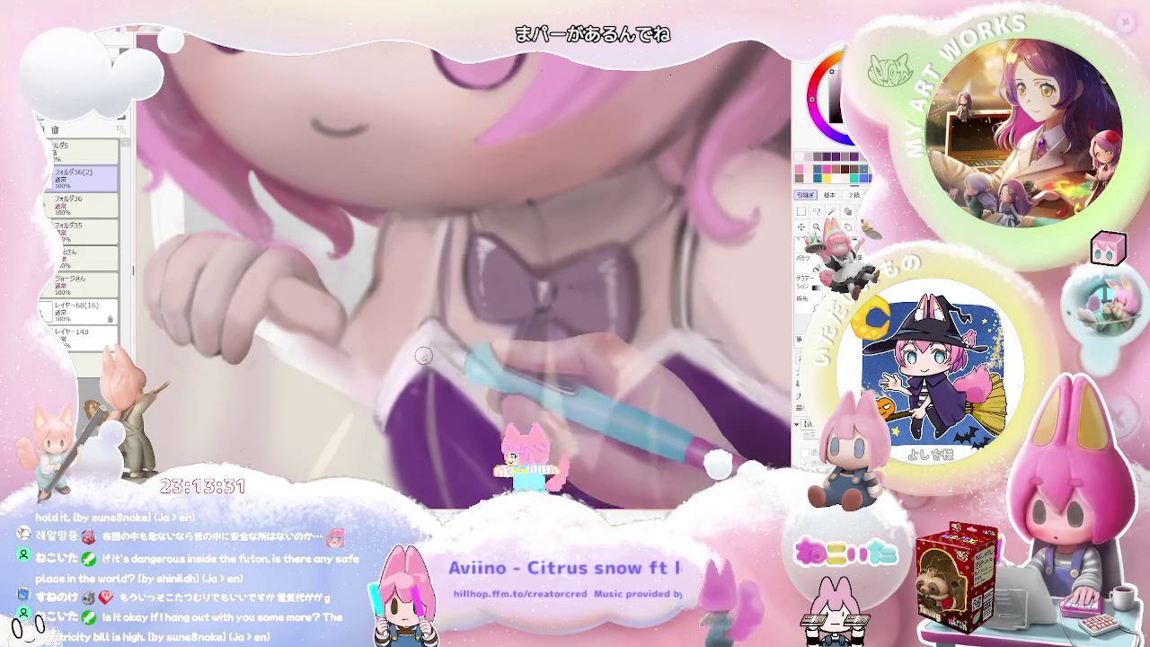
scroll(402, 379, down, 1)
scroll(402, 379, down, 2)
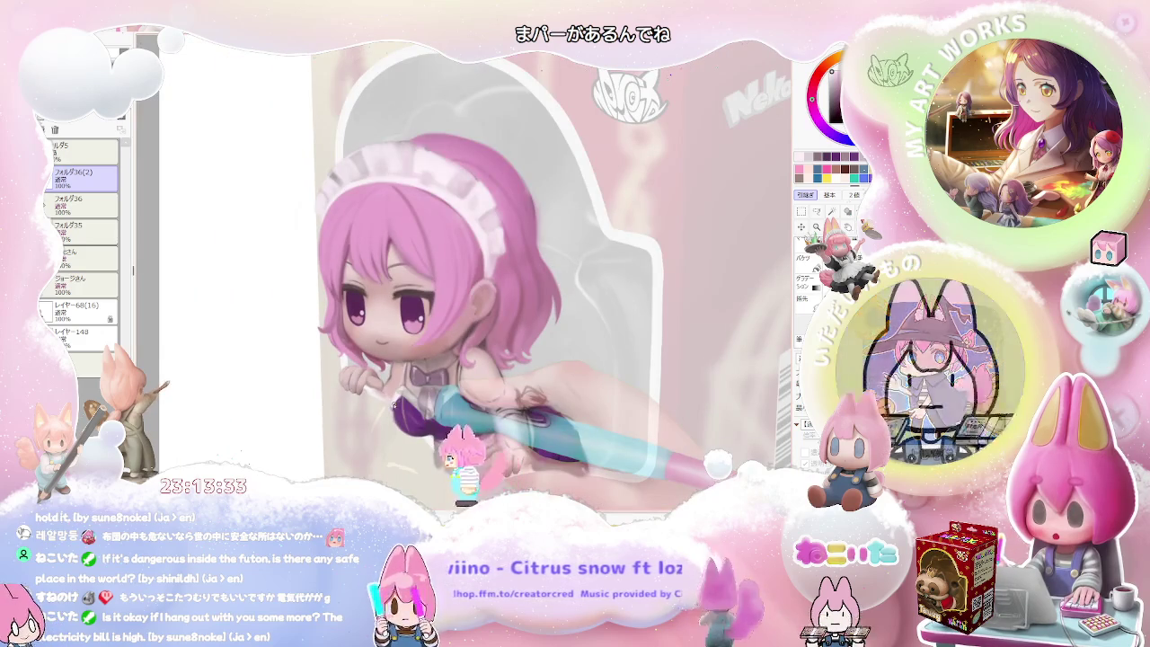
scroll(405, 408, up, 2)
scroll(409, 410, up, 1)
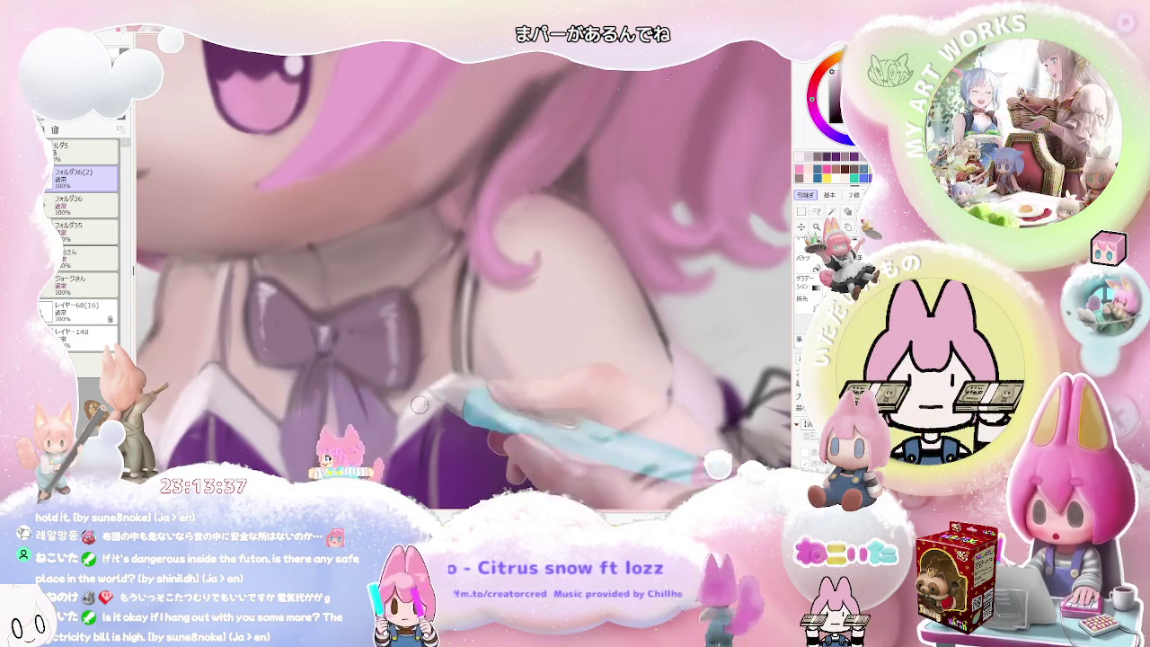
scroll(424, 409, down, 1)
scroll(459, 422, down, 2)
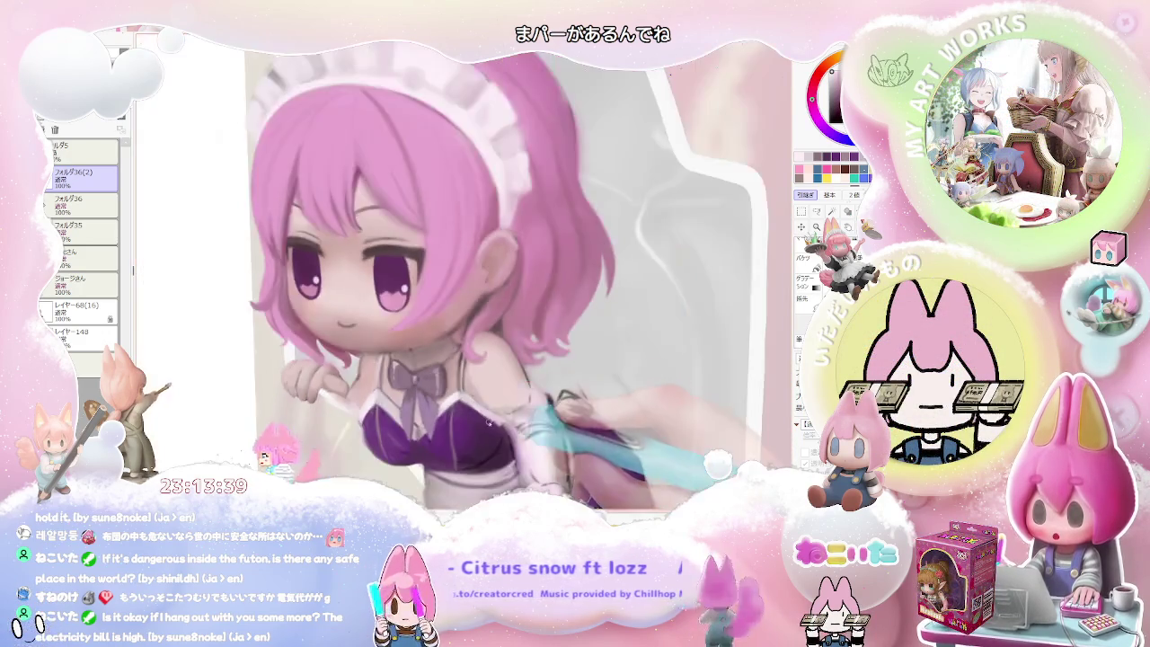
scroll(496, 436, down, 1)
Tilt the canvas diagonally, shade the bodice, then return the rotation to 0°.
drag(496, 436, 467, 377)
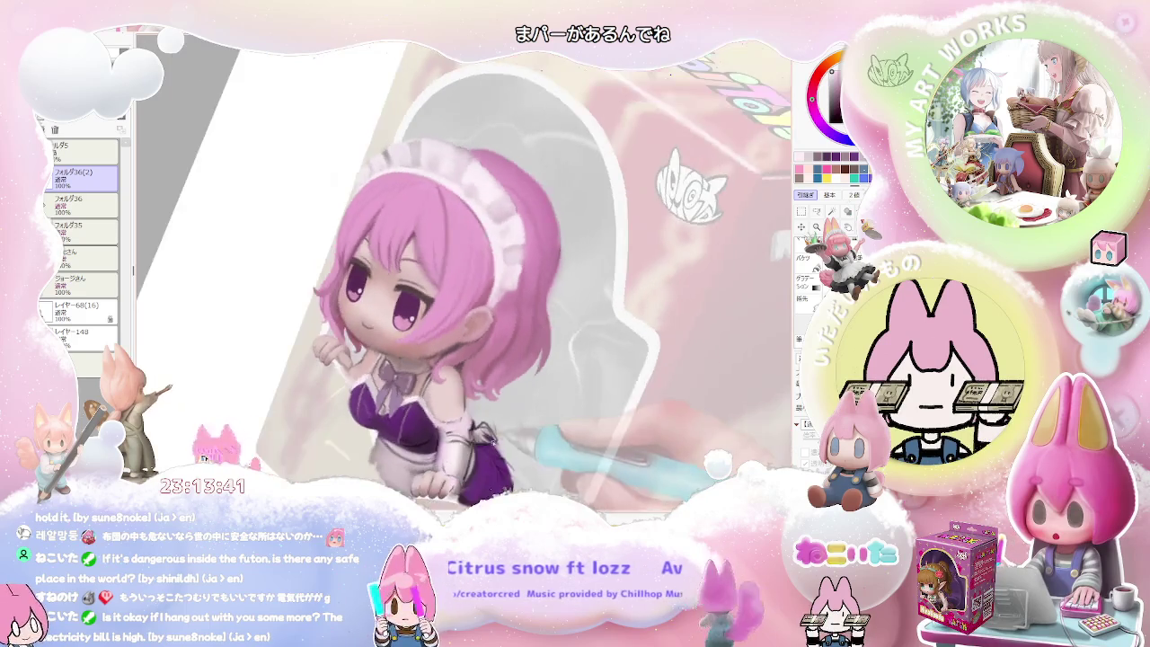
scroll(399, 368, up, 3)
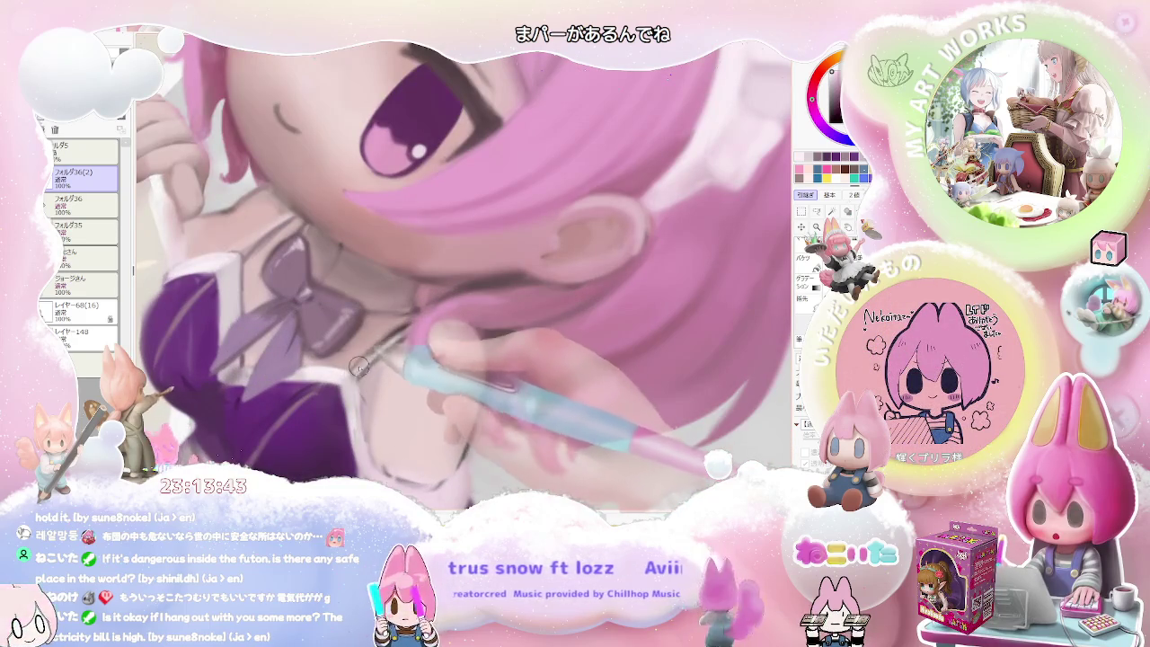
scroll(352, 370, down, 1)
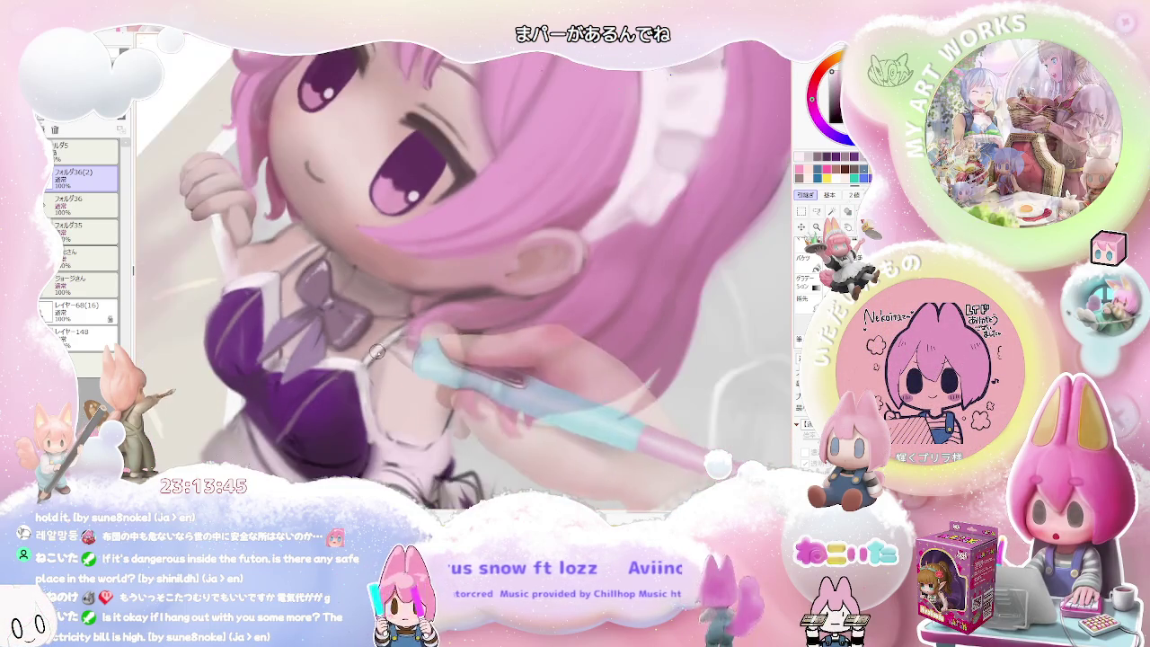
scroll(407, 329, down, 2)
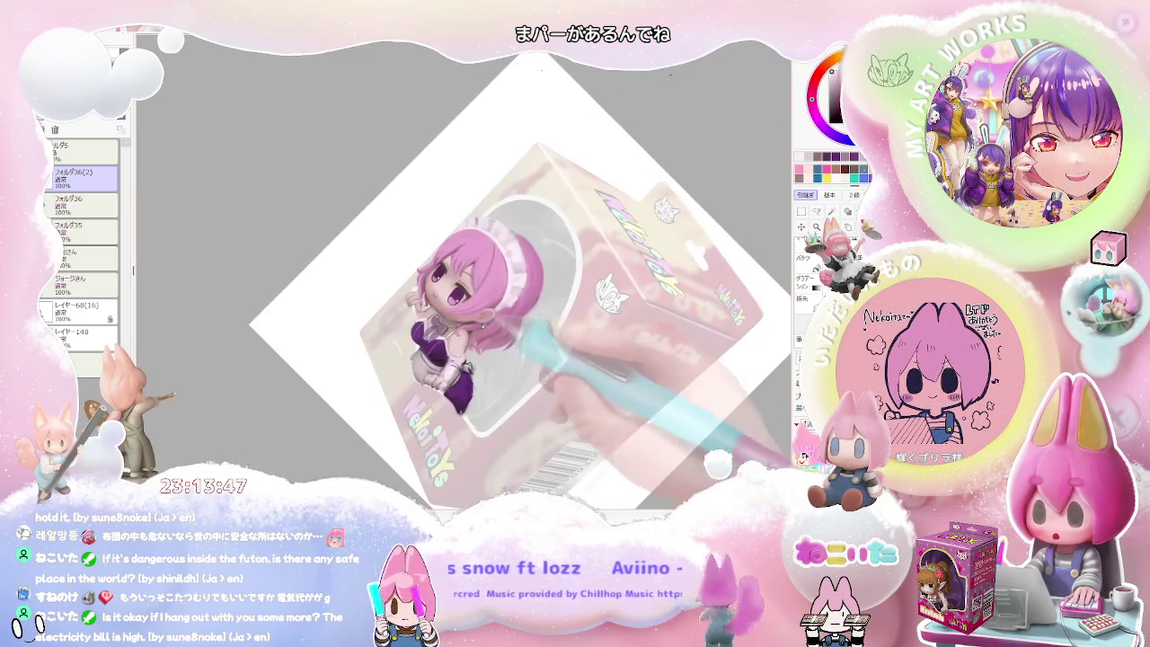
scroll(409, 315, up, 1)
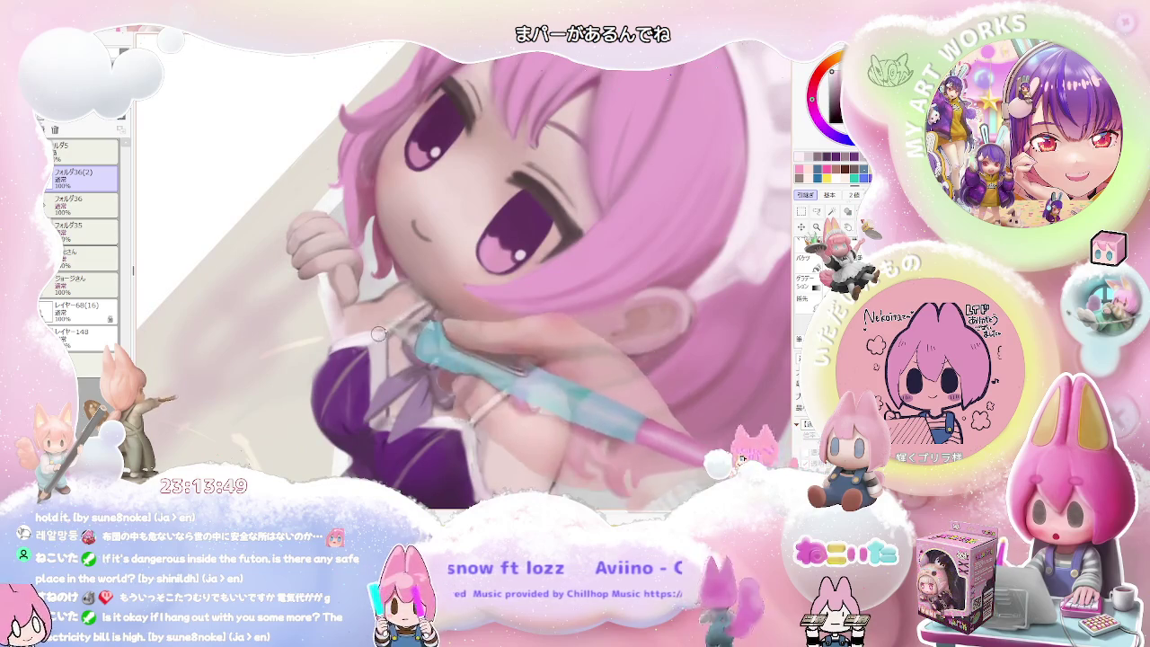
scroll(395, 321, down, 2)
scroll(396, 321, down, 2)
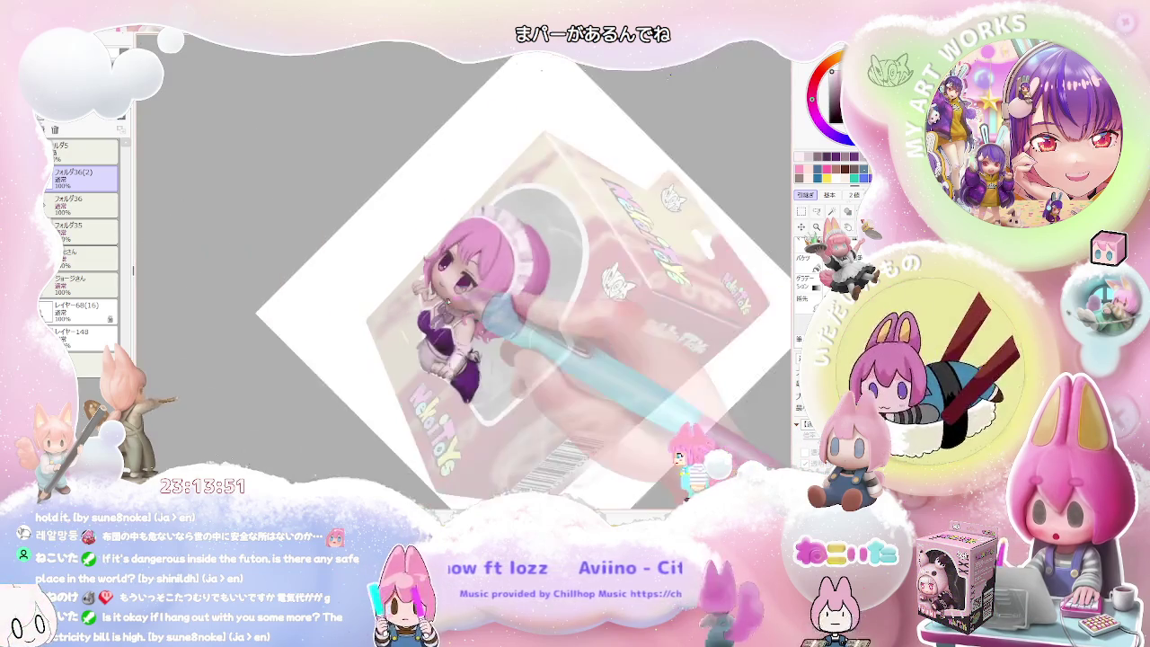
key(Delete)
key(Delete)
key(Delete)
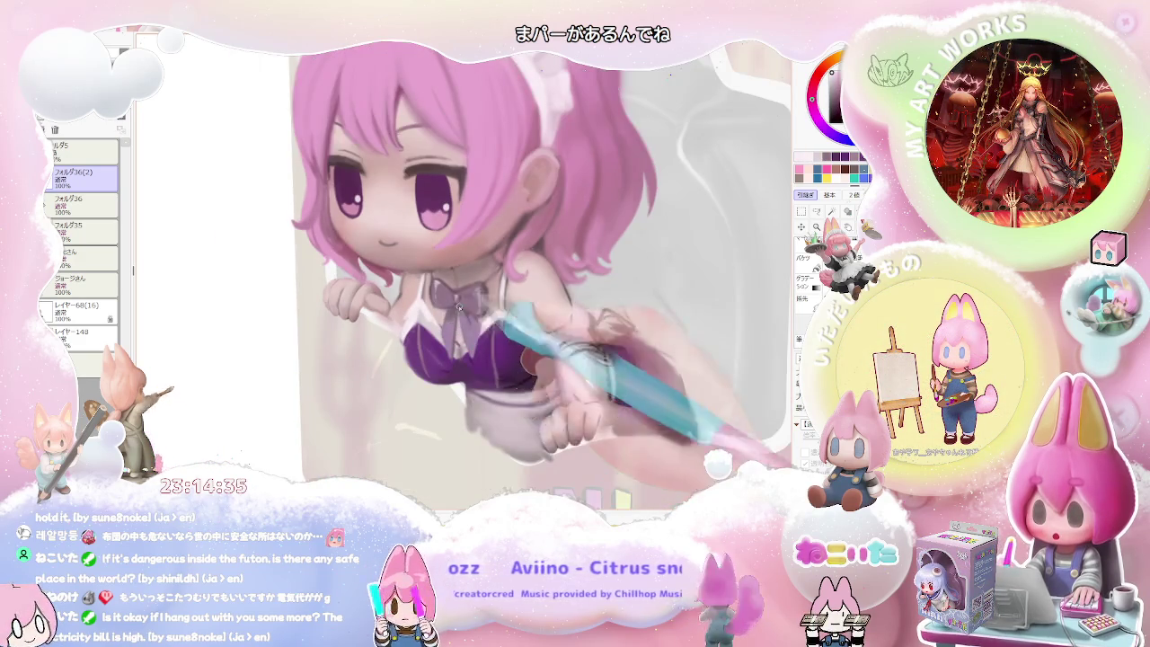
Zoom out to view the whole boxed maid after smoothing the chest and arm shading.
scroll(441, 331, up, 2)
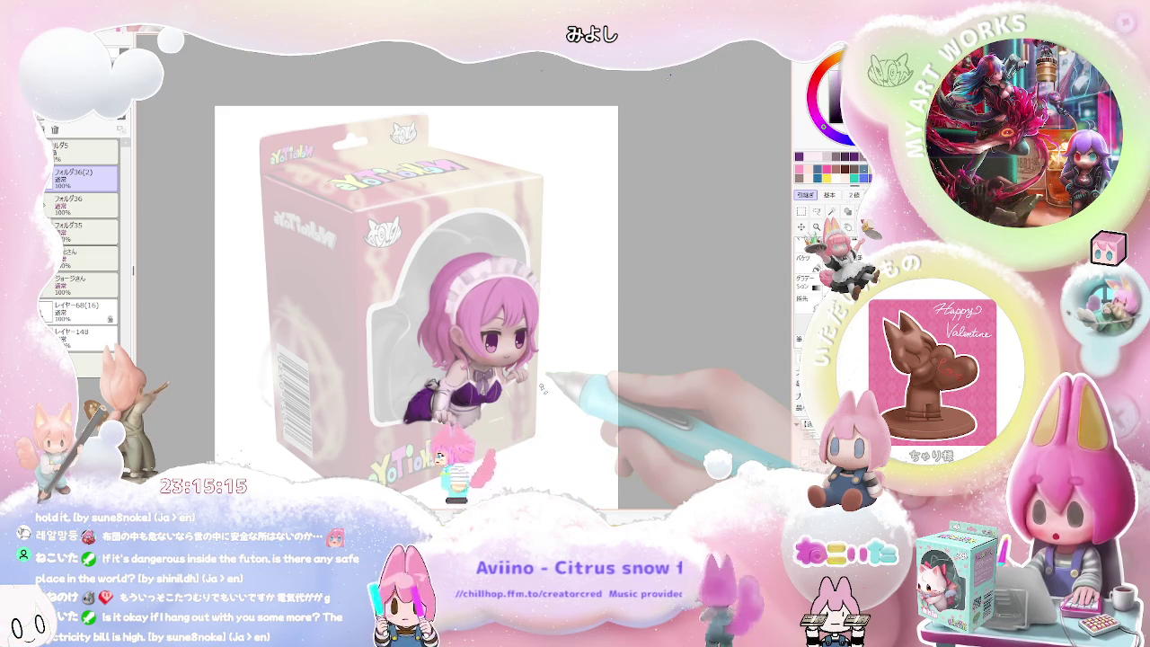
Enlarge the brush to rework the chest and upper-arm shading, then zoom out to review the figure.
scroll(544, 383, up, 5)
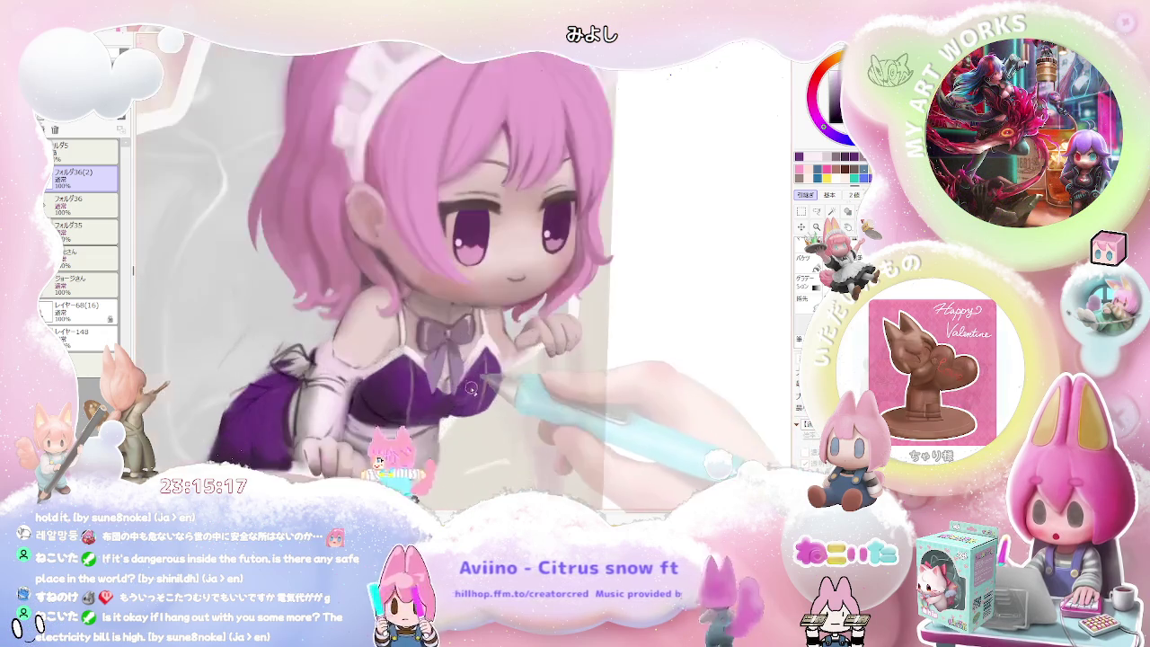
key(])
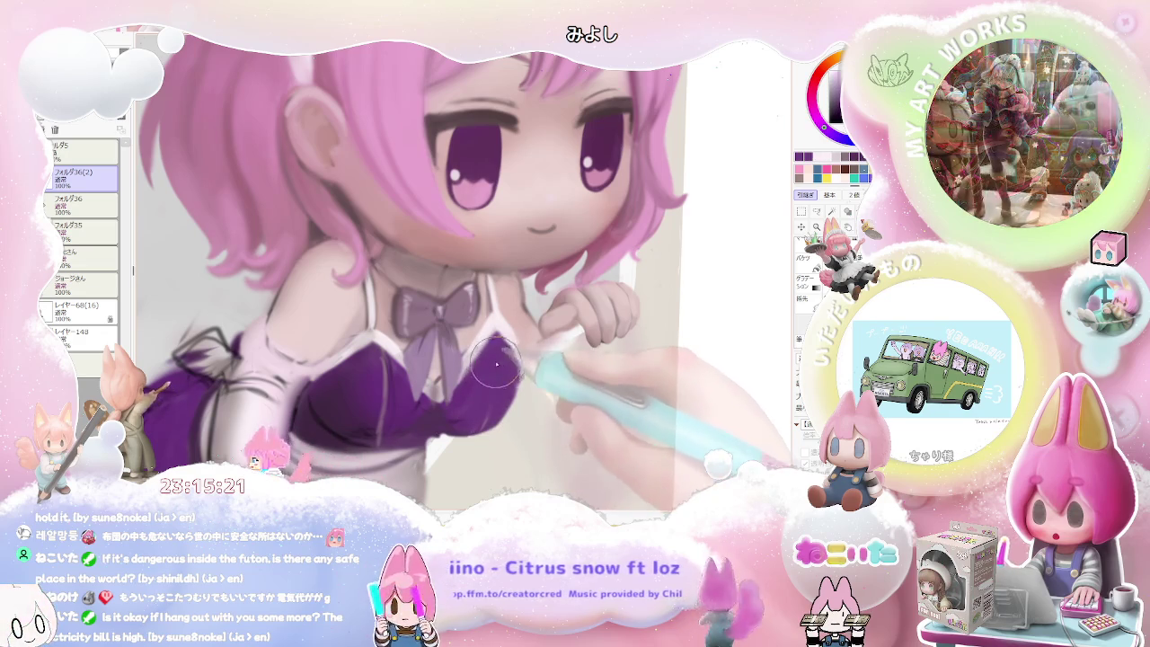
scroll(456, 396, down, 2)
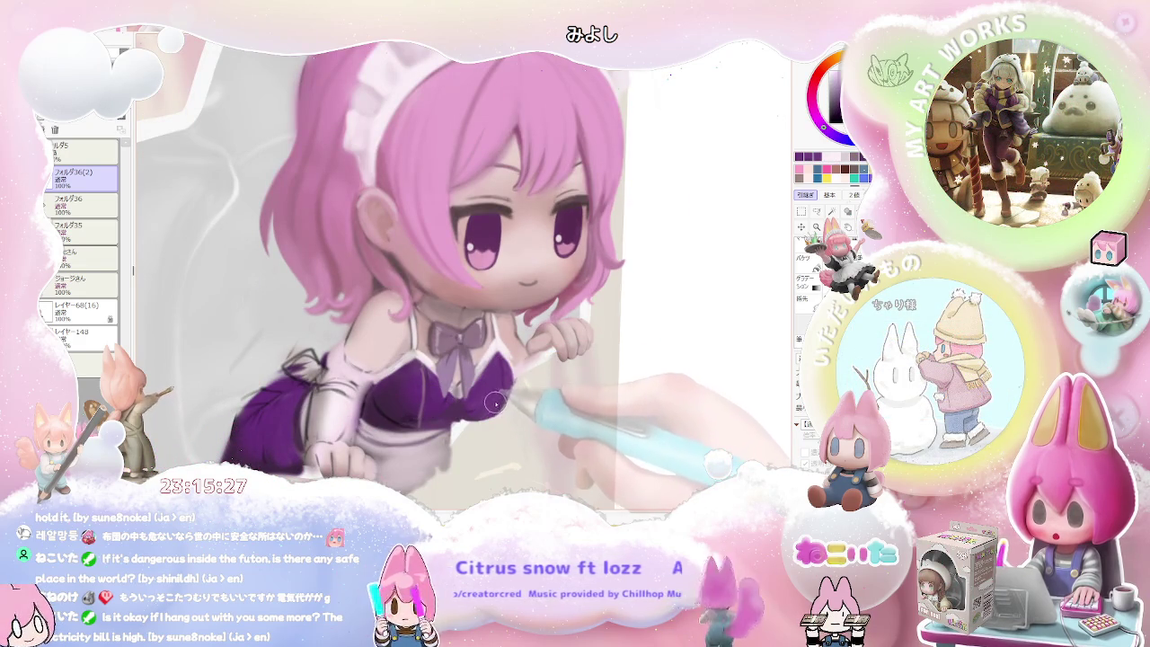
scroll(485, 404, up, 2)
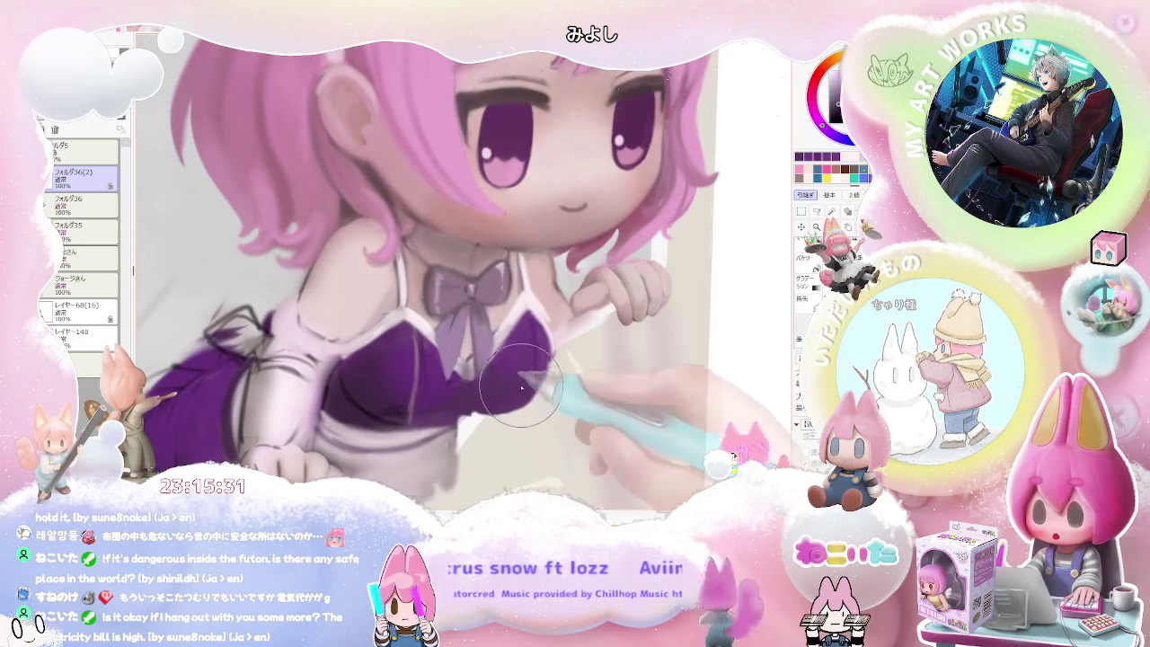
scroll(511, 386, down, 1)
scroll(548, 385, down, 1)
scroll(591, 383, down, 1)
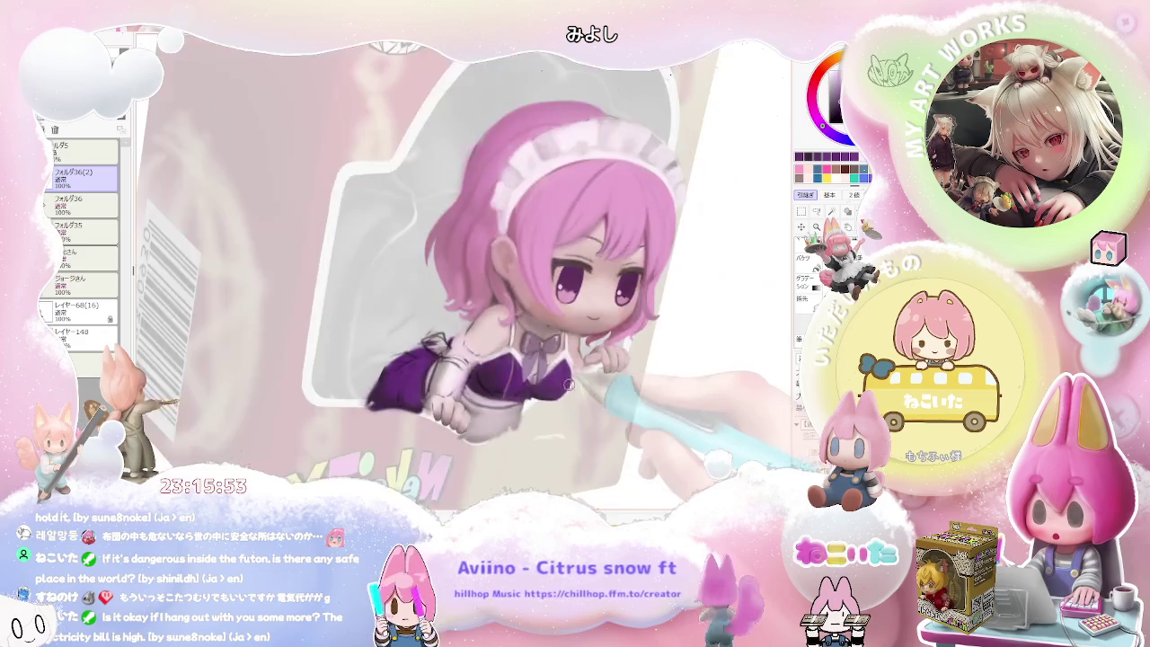
Switch between larger and finer brush sizes to smooth the arm, sleeve and chest shading.
key(bracketright)
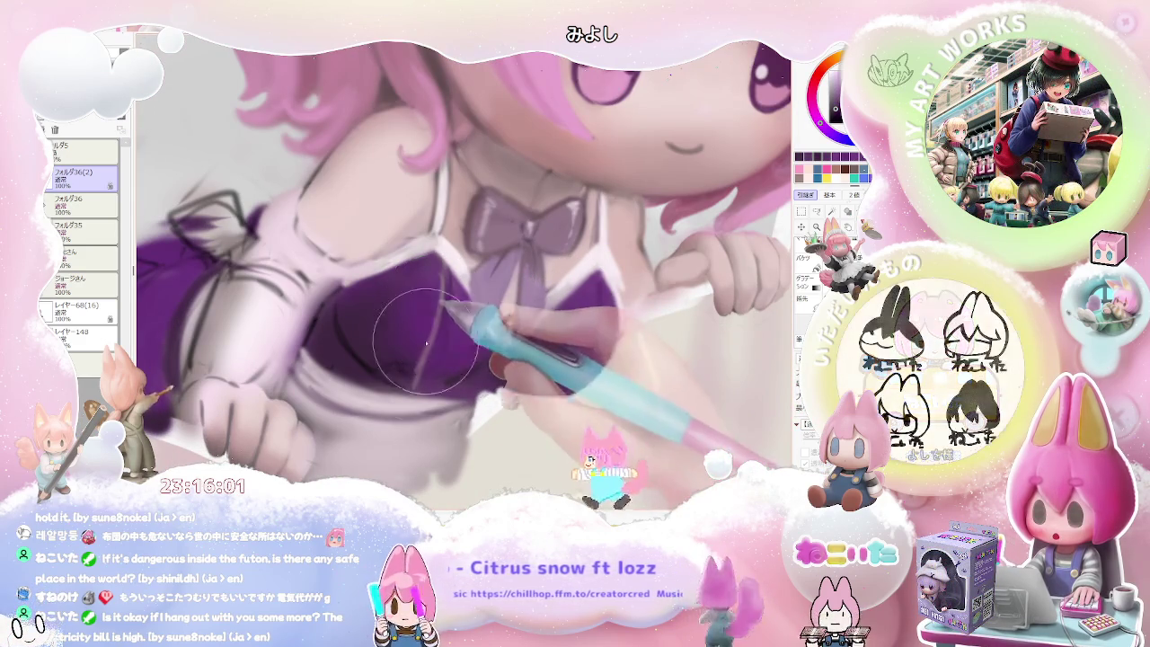
key(bracketleft)
key(bracketleft)
key(bracketleft)
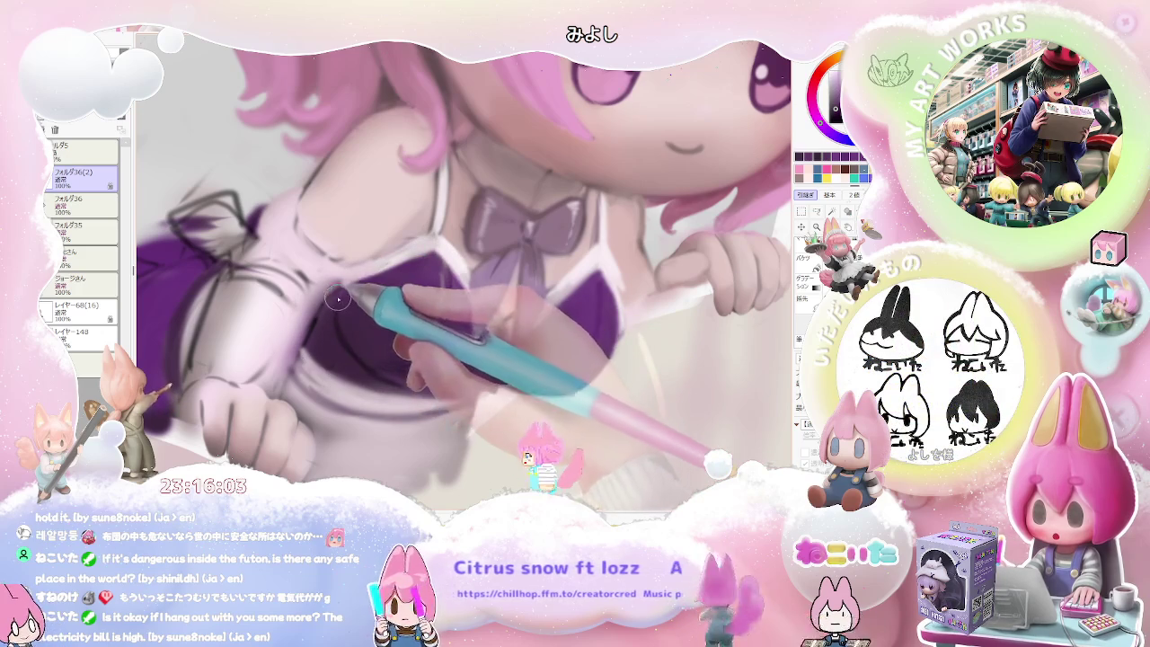
key(minus)
key(minus)
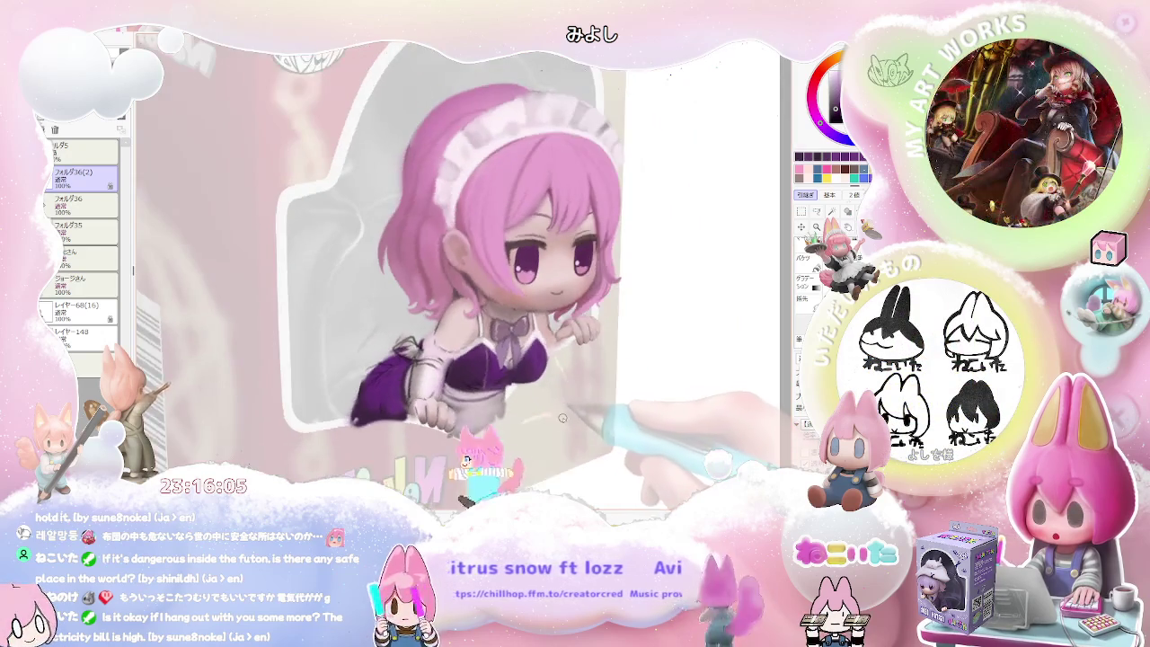
scroll(560, 417, up, 5)
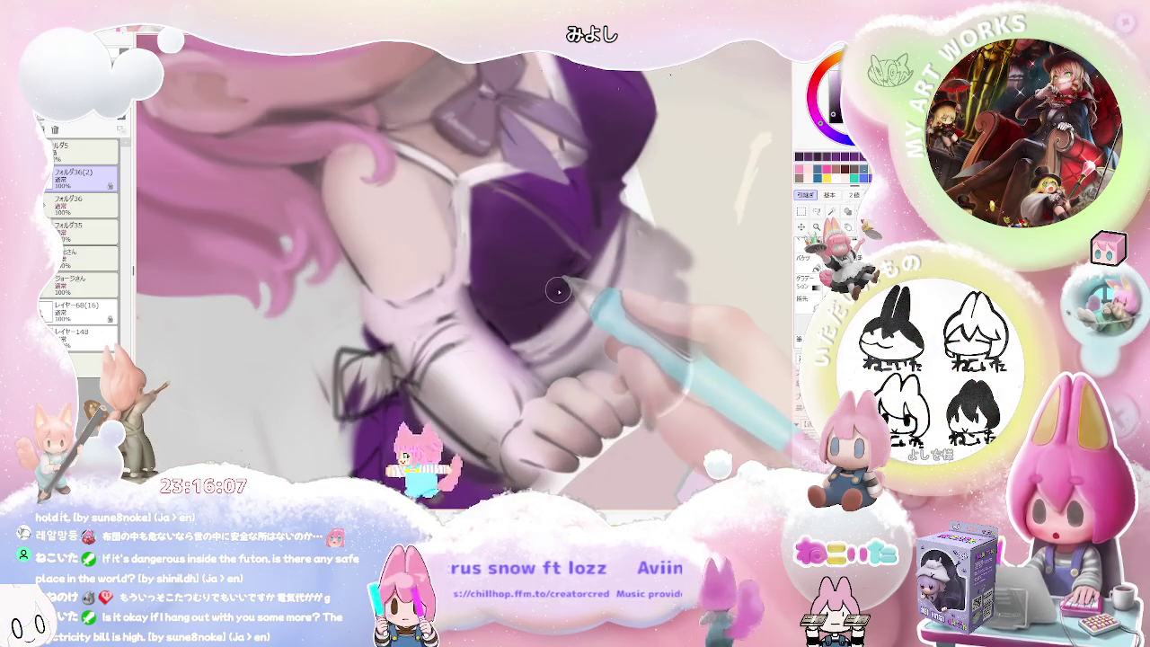
key(bracketright)
key(bracketright)
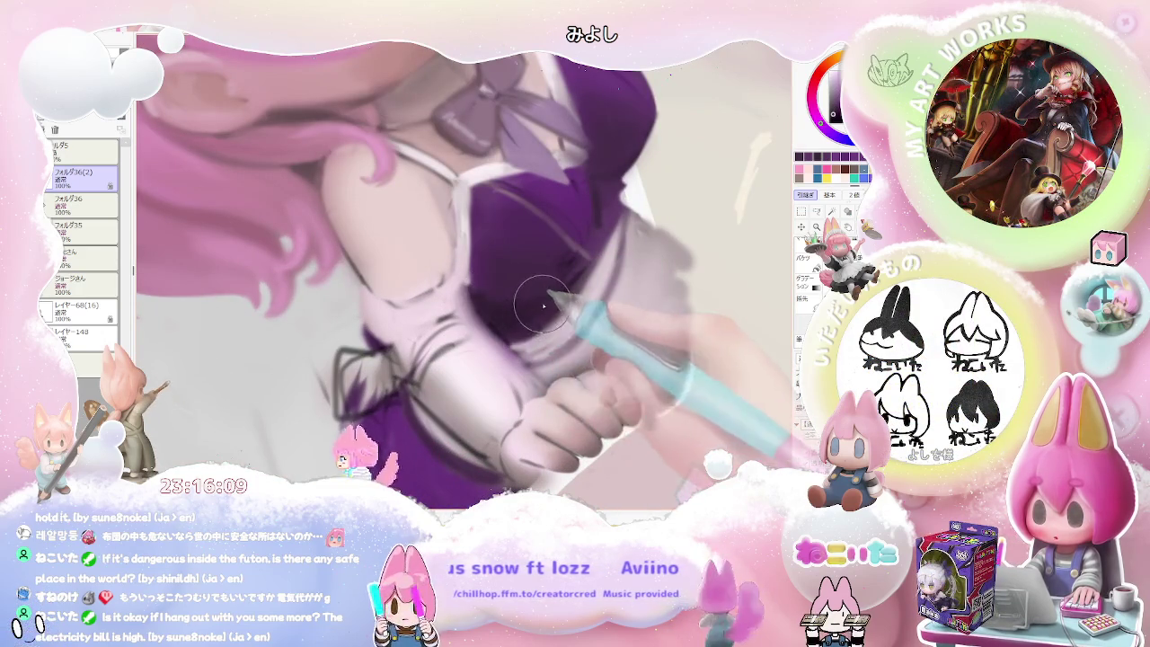
scroll(564, 307, down, 1)
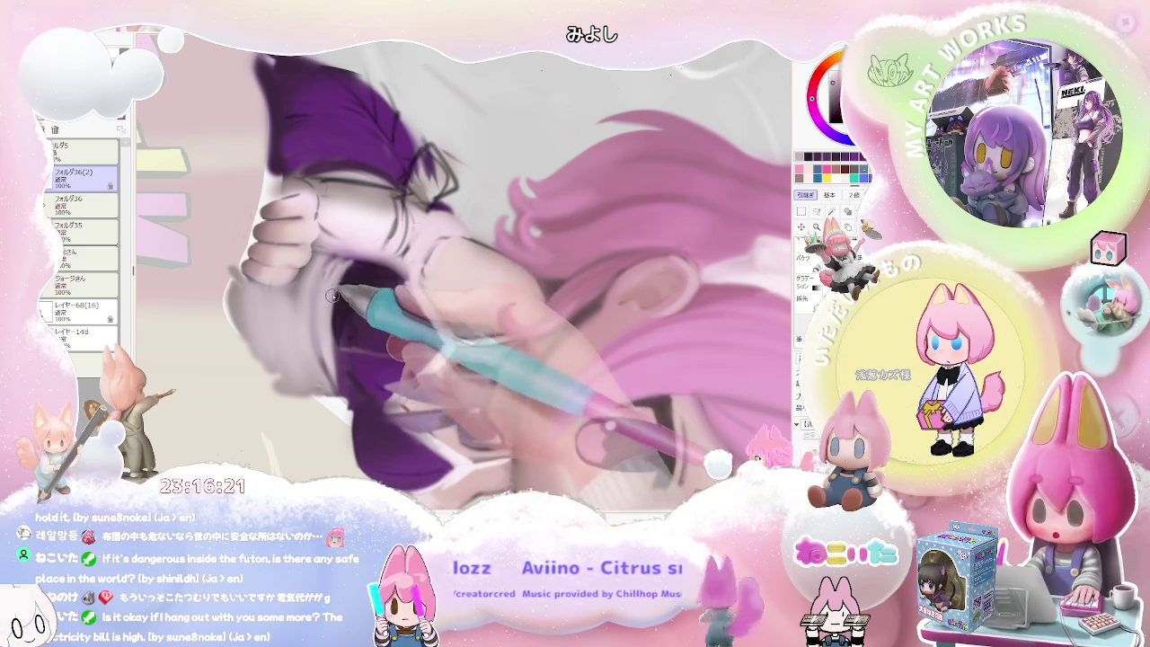
Zoom out twice with Ctrl+minus to see the whole rotated artwork.
key(ctrl+minus)
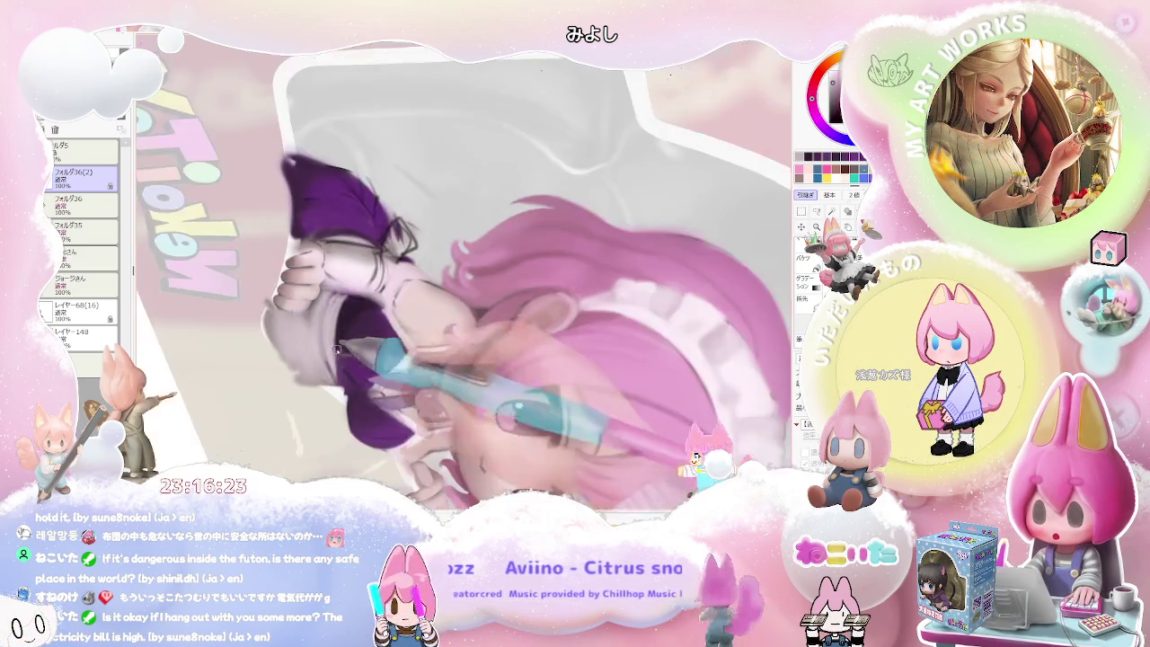
key(ctrl+minus)
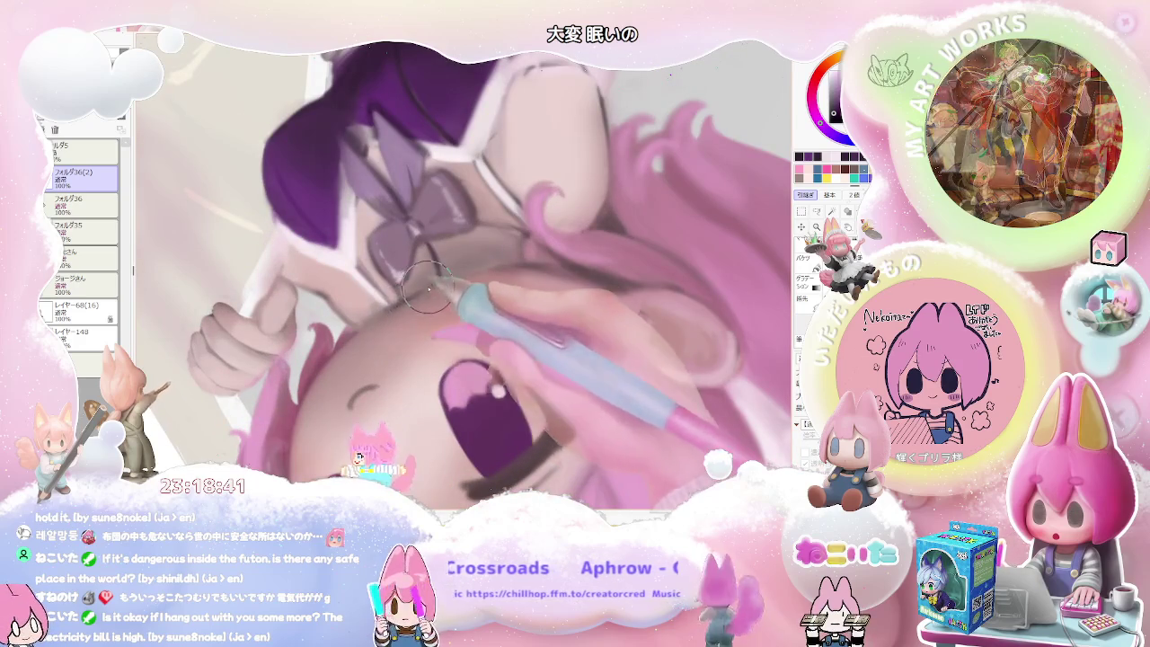
key(bracketright)
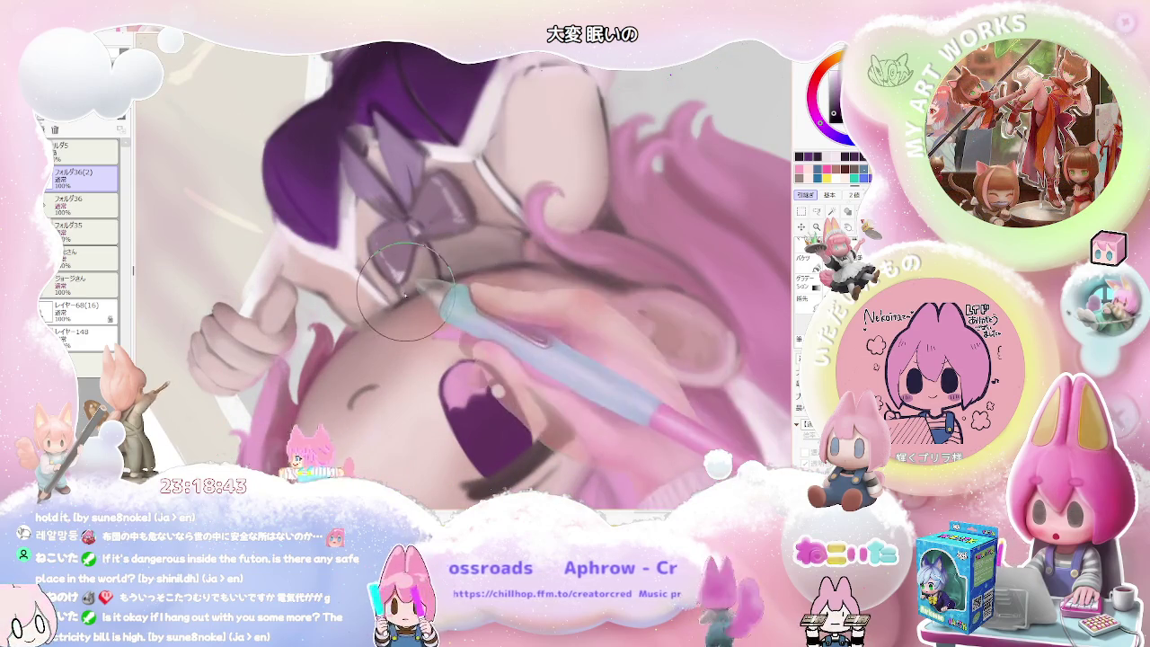
scroll(566, 270, down, 2)
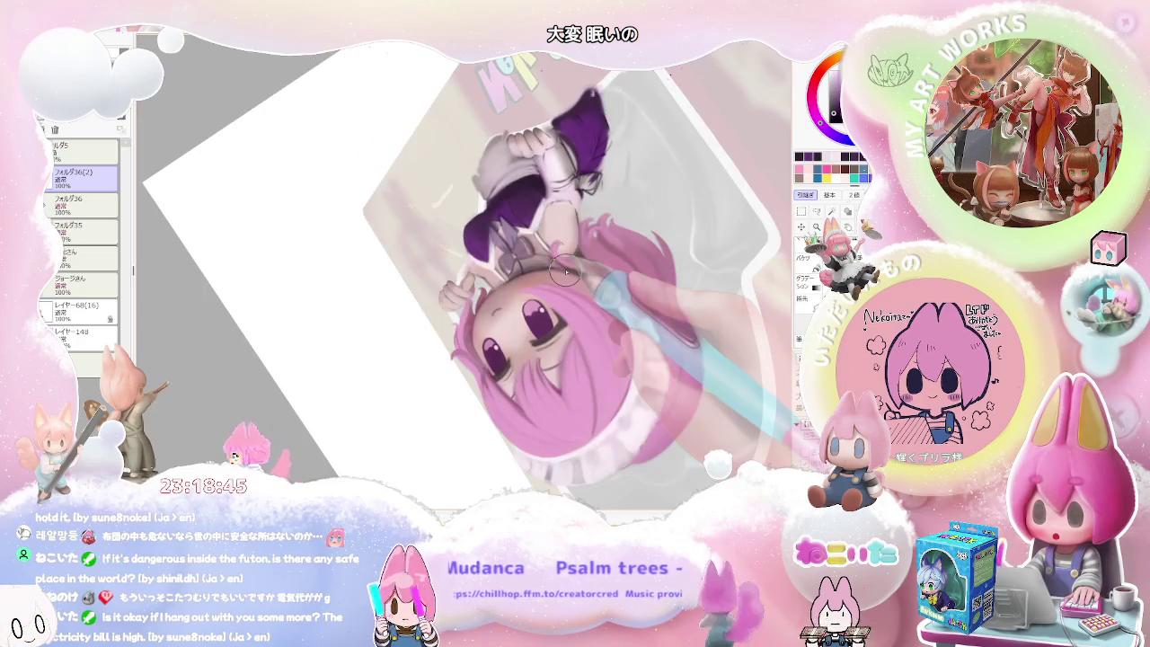
scroll(566, 270, up, 1)
scroll(567, 269, up, 1)
drag(566, 269, 390, 188)
scroll(390, 188, up, 1)
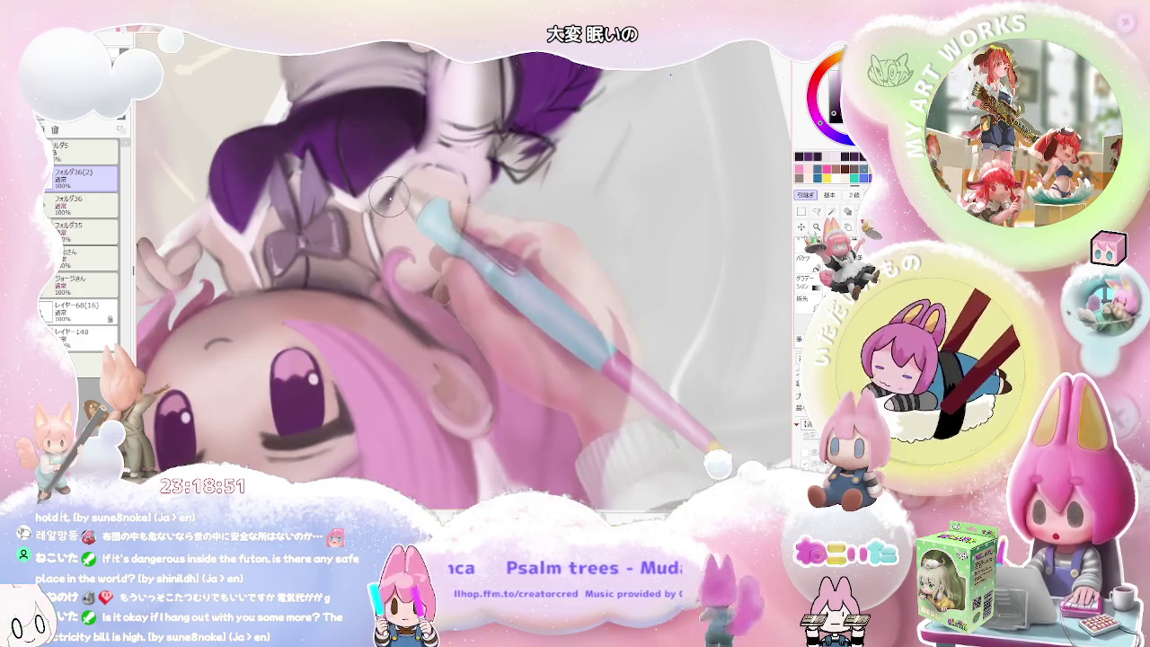
scroll(395, 220, down, 1)
scroll(414, 238, down, 2)
scroll(436, 258, down, 1)
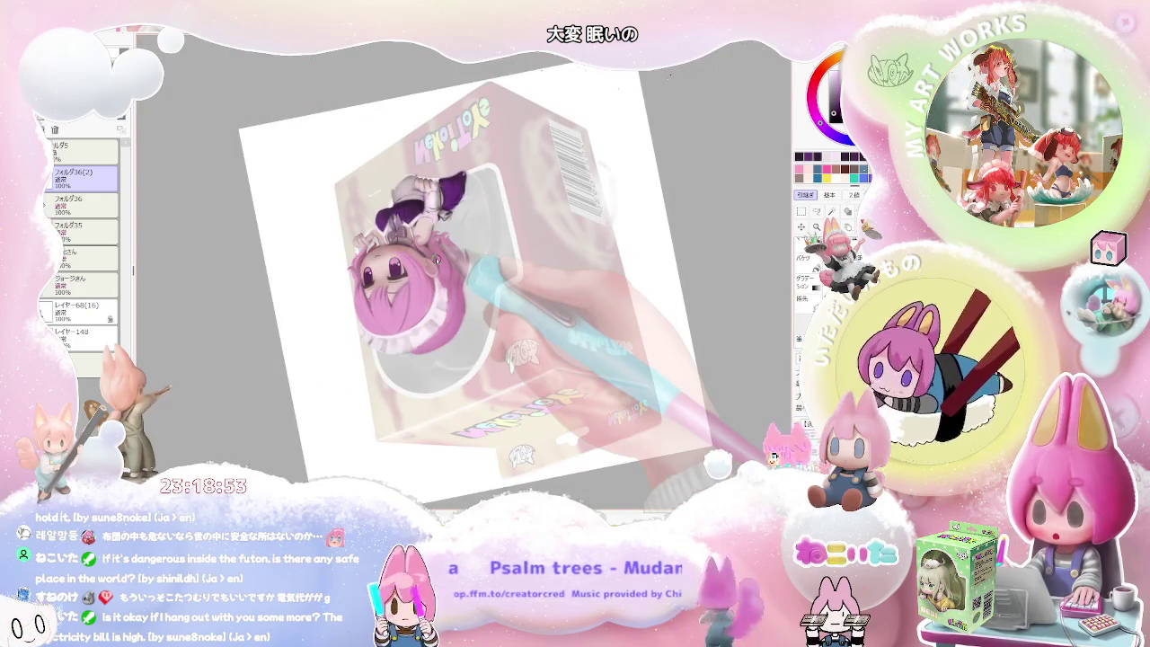
scroll(435, 258, up, 1)
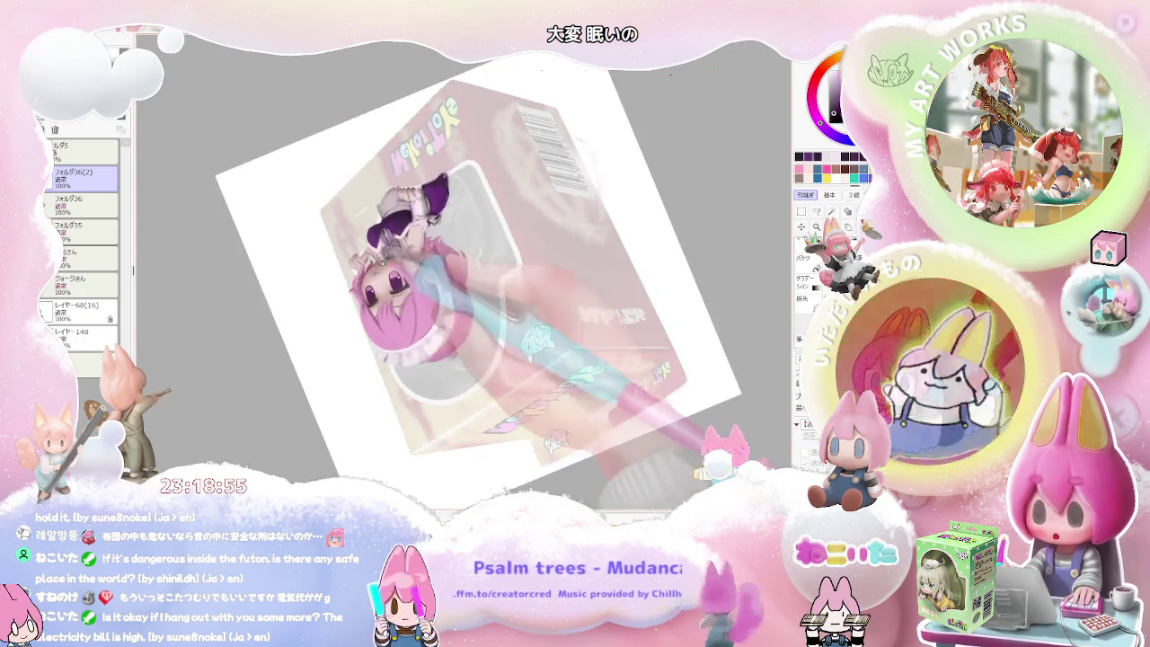
scroll(436, 258, up, 2)
scroll(436, 258, up, 2)
scroll(355, 233, up, 1)
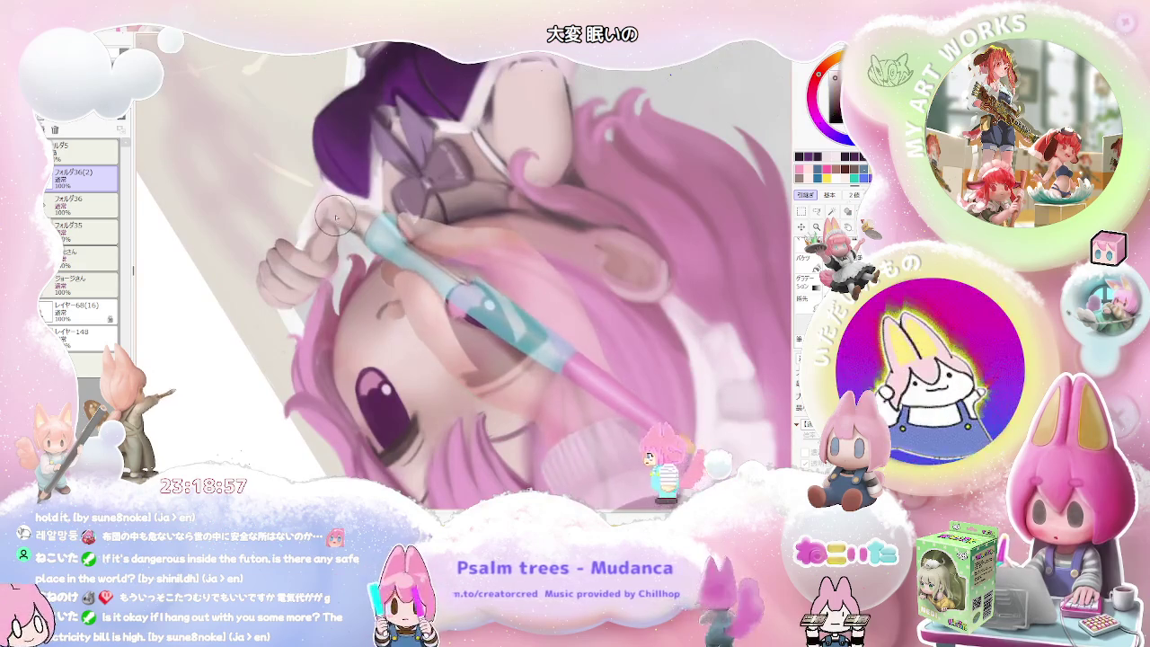
scroll(336, 218, down, 1)
scroll(335, 218, down, 1)
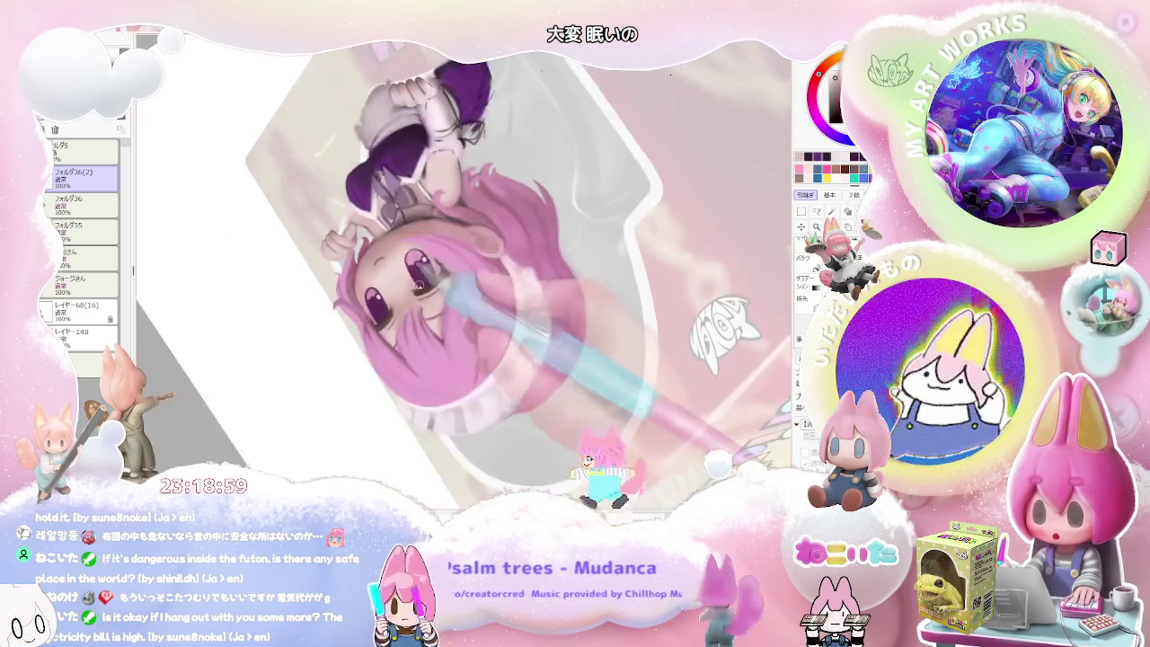
key(Home)
scroll(486, 374, up, 1)
scroll(487, 374, up, 2)
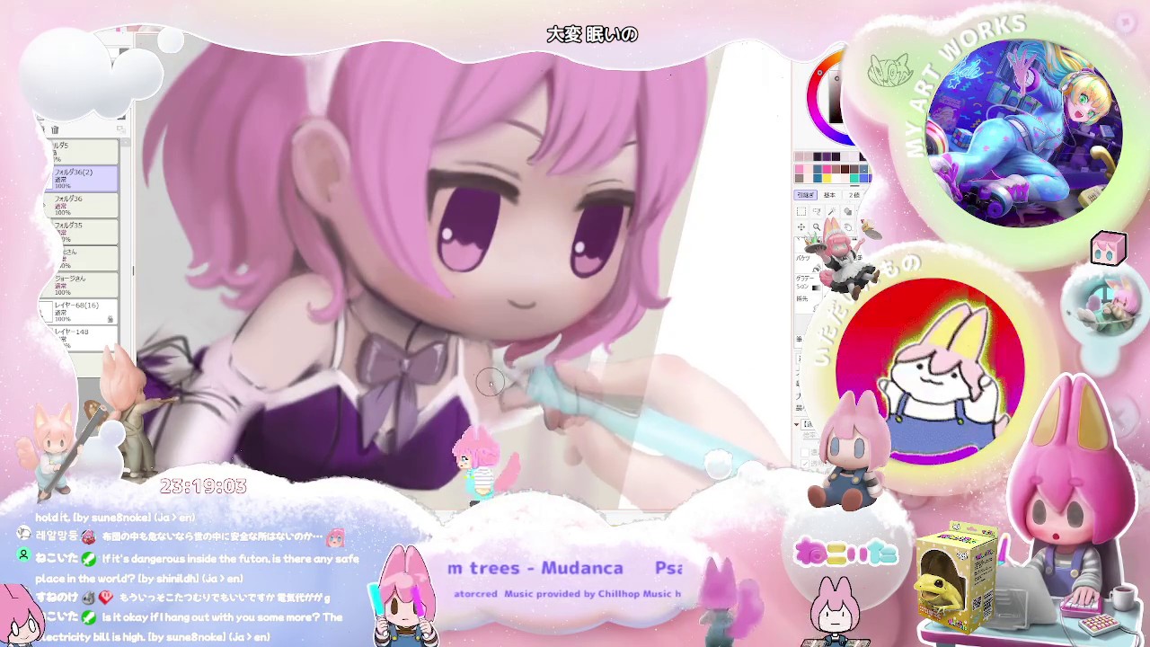
scroll(488, 388, down, 1)
scroll(488, 388, down, 1)
scroll(488, 388, down, 1)
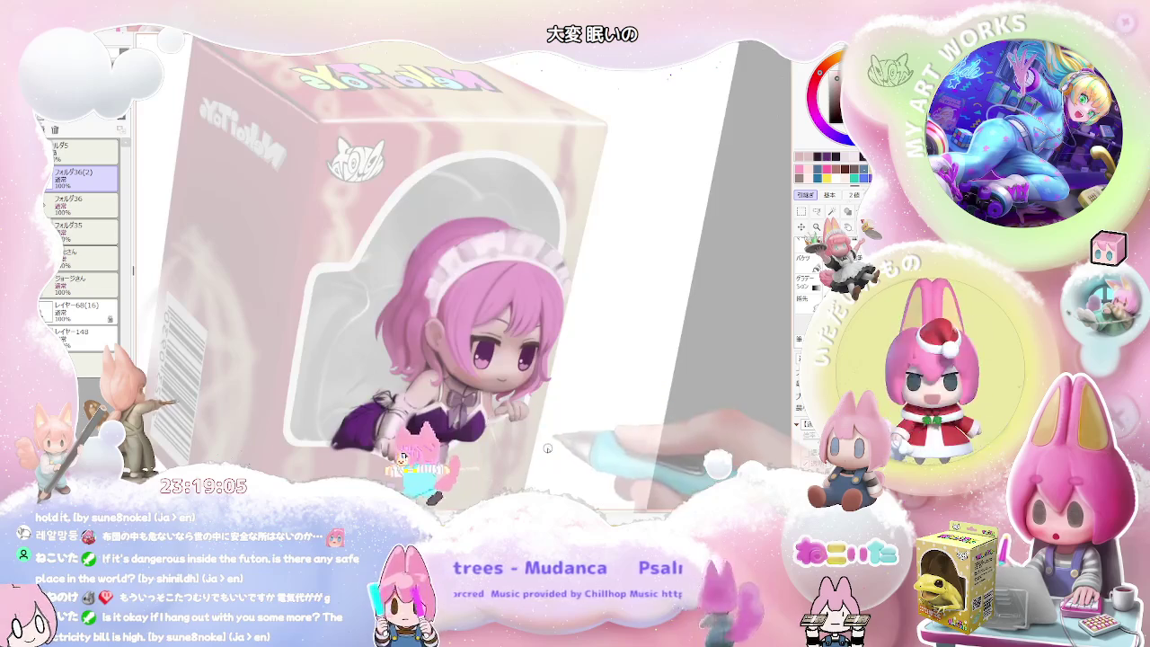
key(End)
key(End)
scroll(527, 444, up, 1)
scroll(392, 375, up, 2)
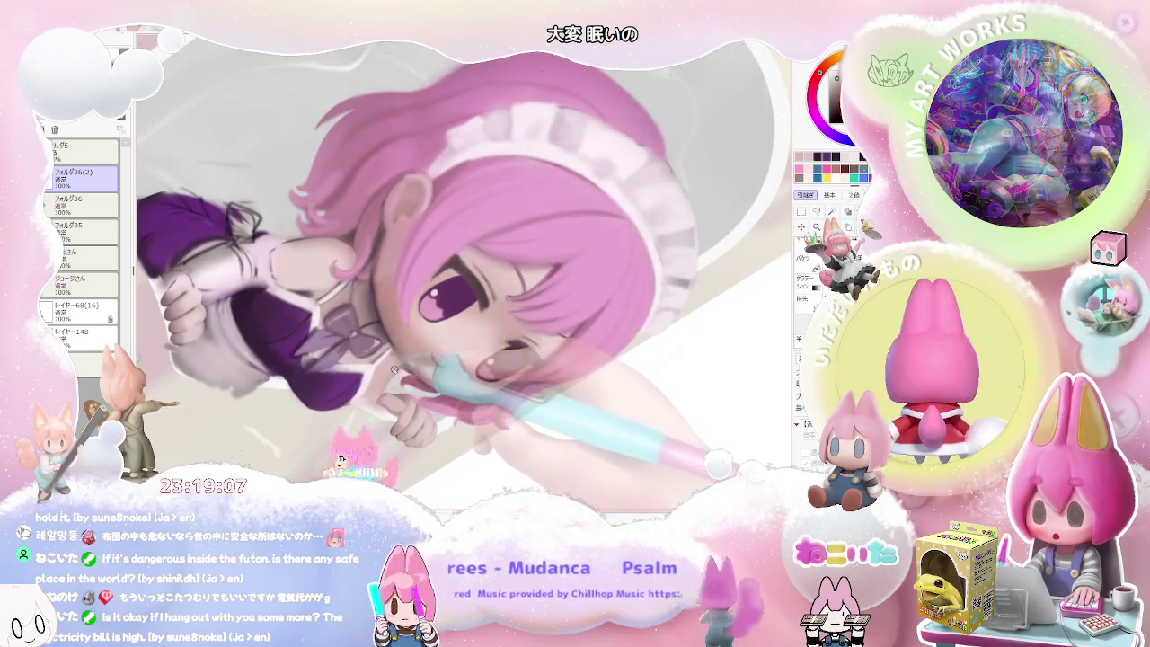
scroll(385, 383, down, 1)
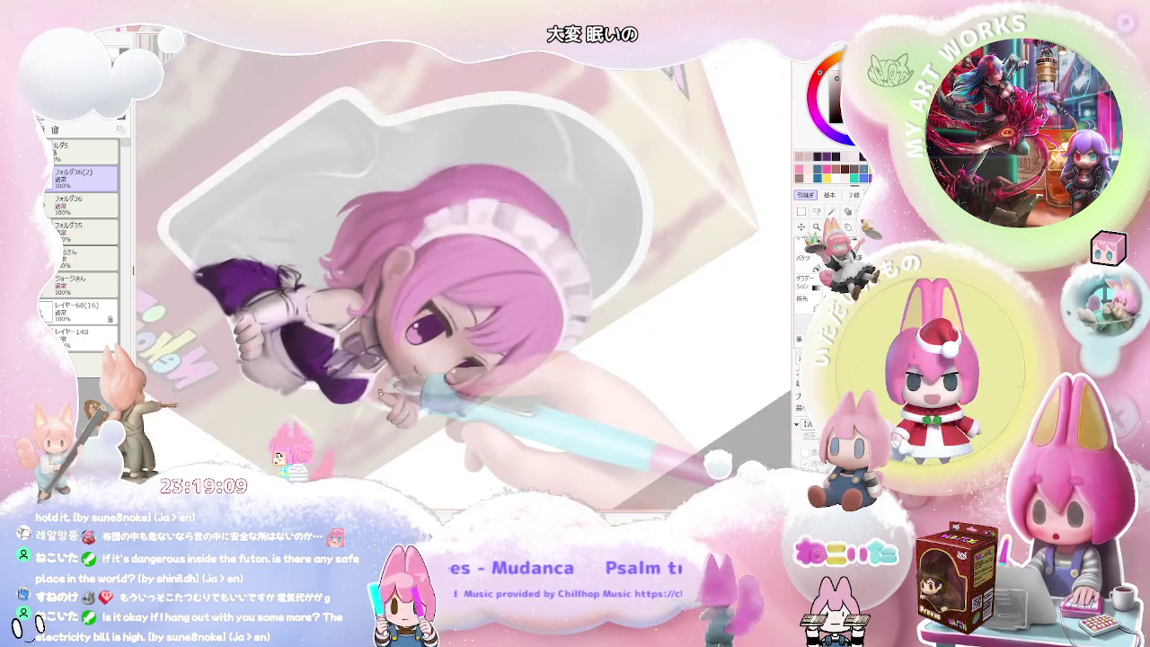
scroll(381, 392, down, 1)
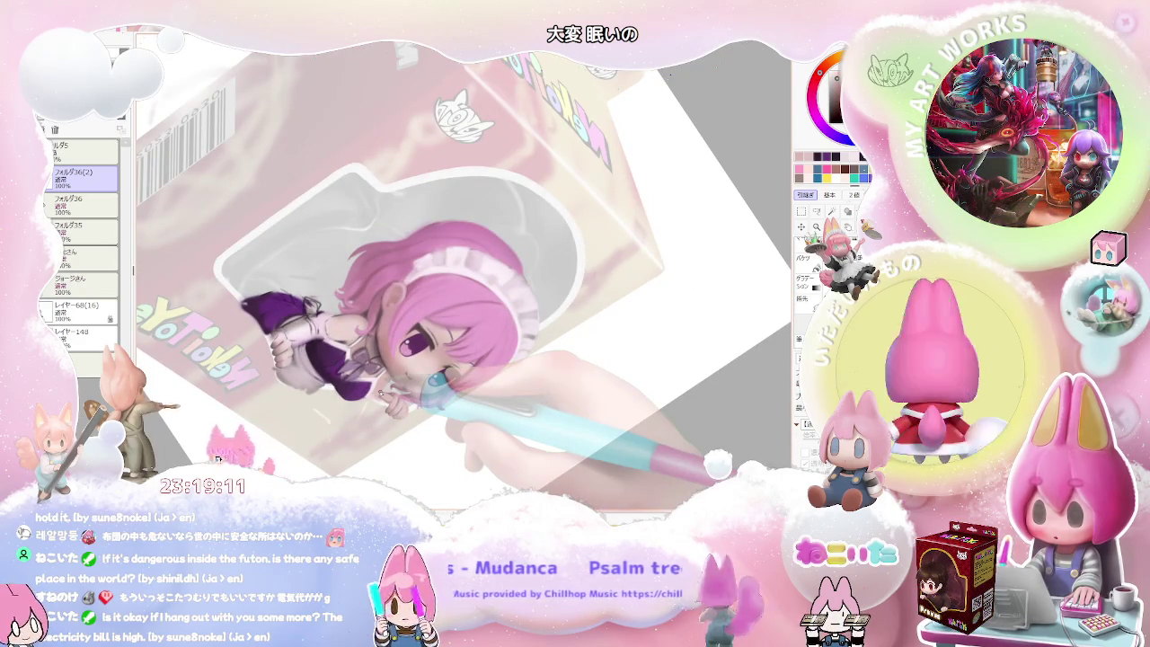
scroll(381, 392, up, 2)
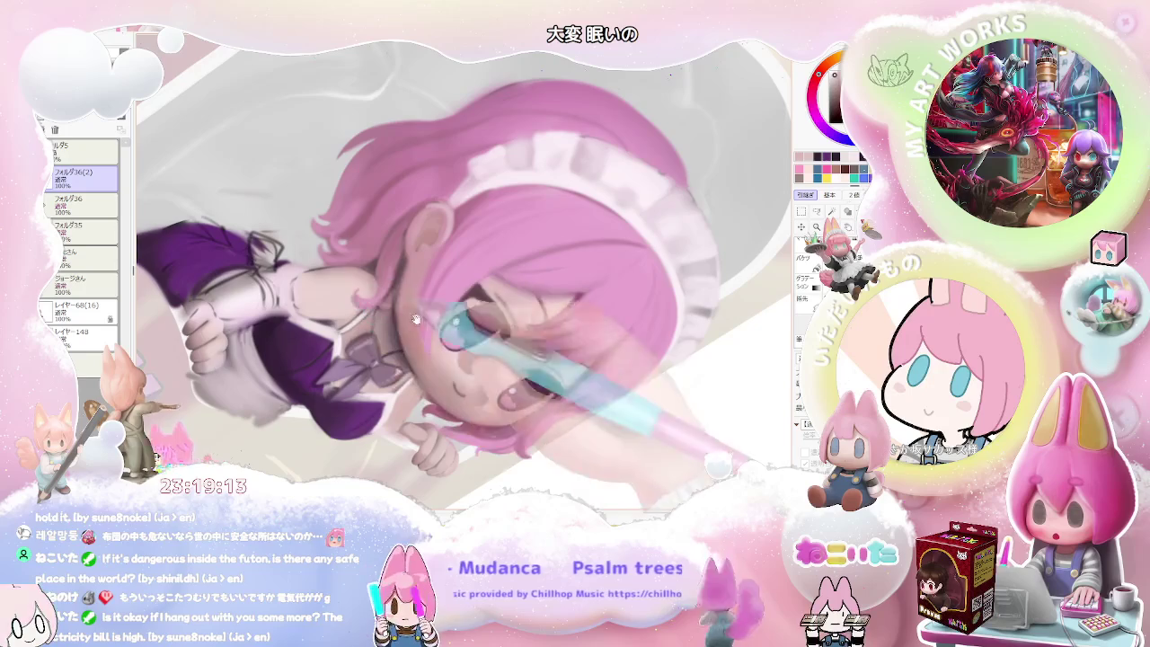
drag(396, 309, 270, 285)
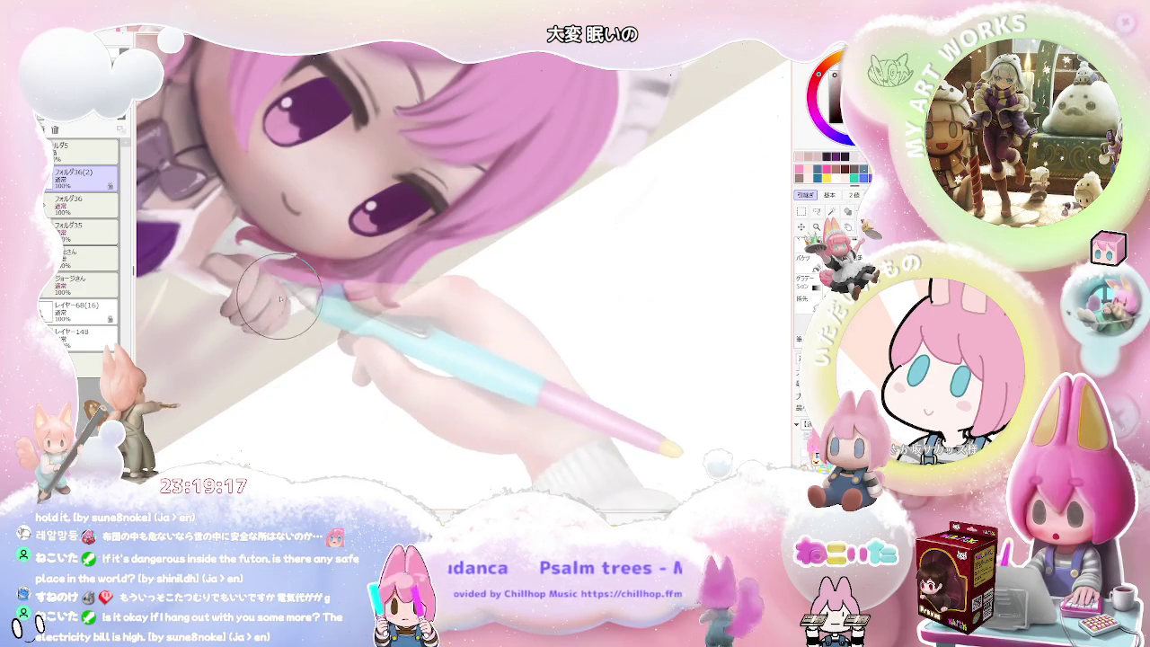
scroll(268, 321, down, 1)
scroll(274, 320, down, 1)
scroll(283, 320, down, 1)
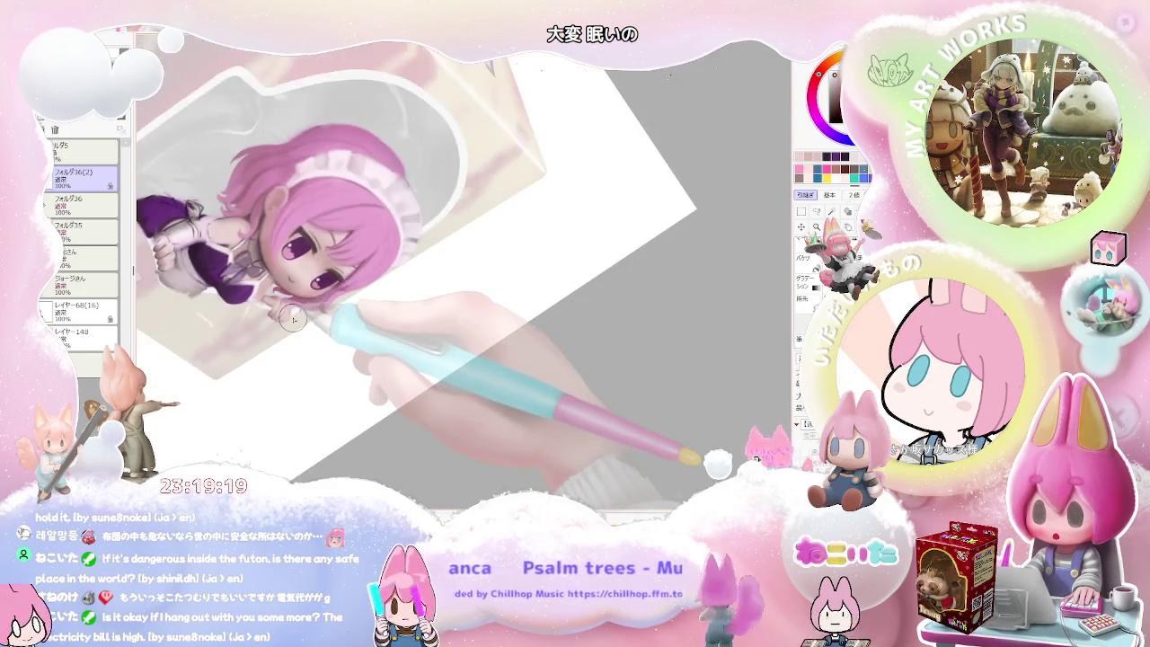
scroll(293, 319, down, 1)
drag(292, 318, 432, 390)
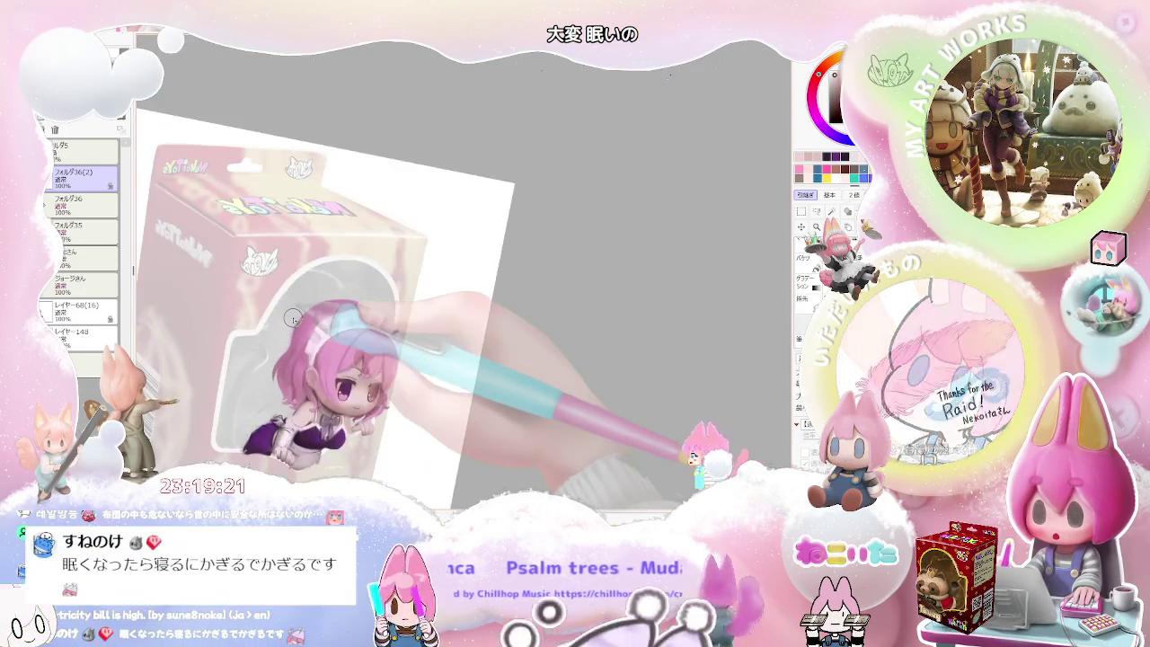
scroll(432, 390, up, 1)
scroll(395, 368, up, 1)
scroll(360, 350, up, 1)
drag(343, 340, 370, 352)
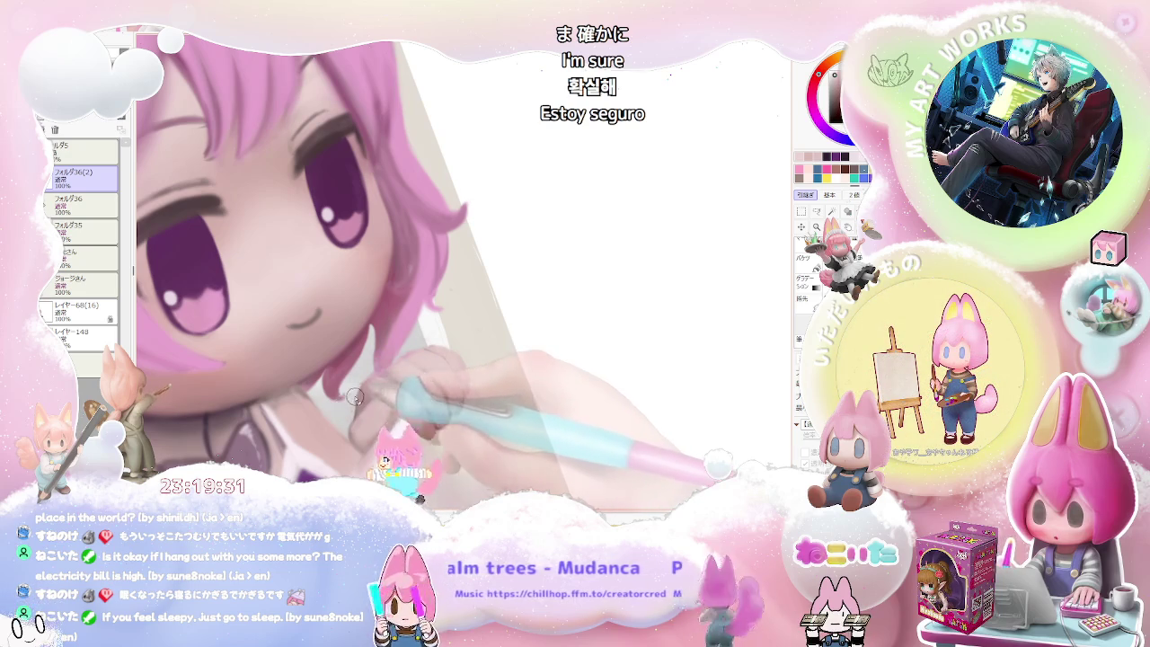
scroll(356, 393, down, 1)
scroll(362, 404, down, 1)
scroll(364, 412, down, 1)
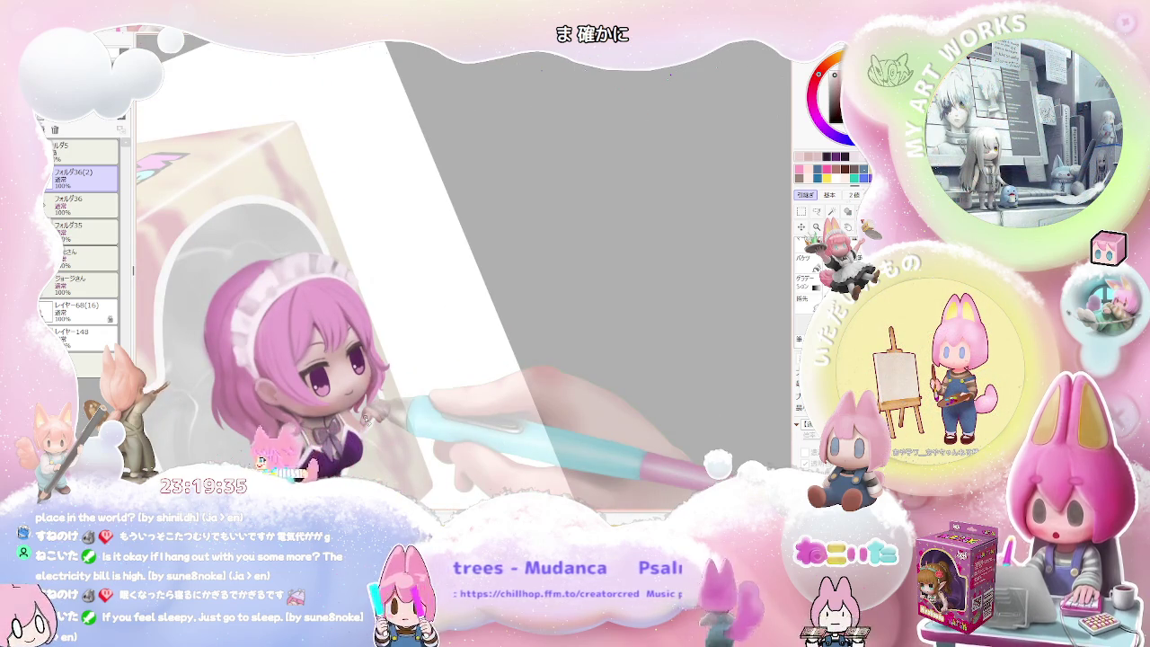
scroll(296, 360, up, 3)
scroll(235, 297, up, 1)
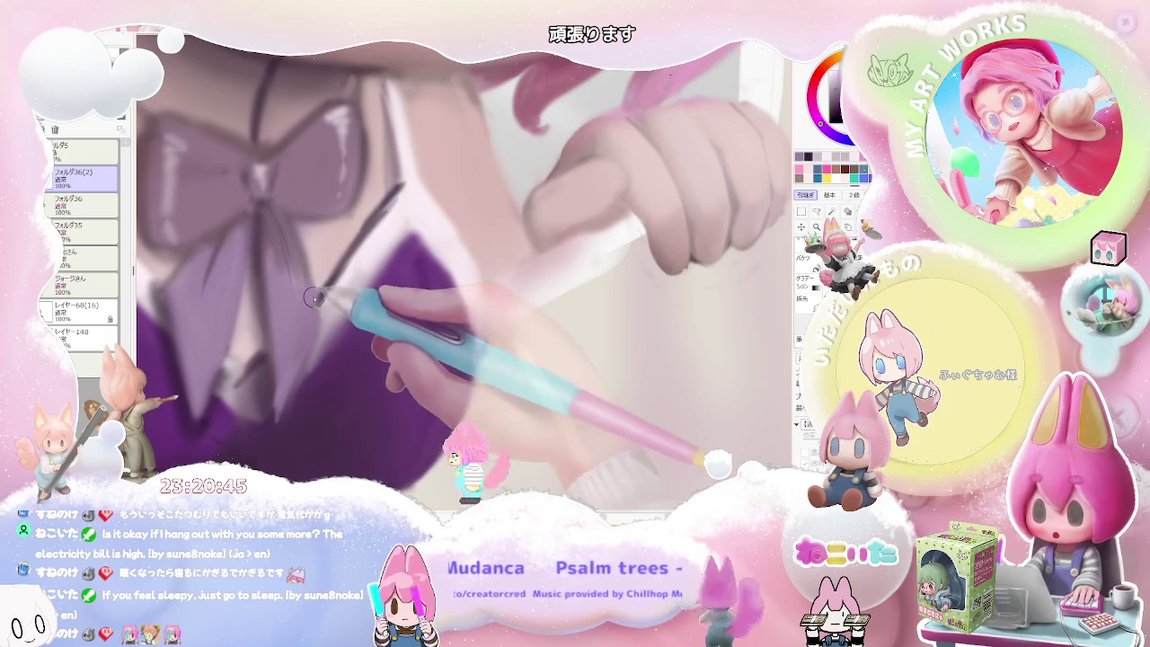
Zoom out from the bow to check the whole maid figure.
scroll(310, 331, down, 3)
scroll(318, 328, down, 1)
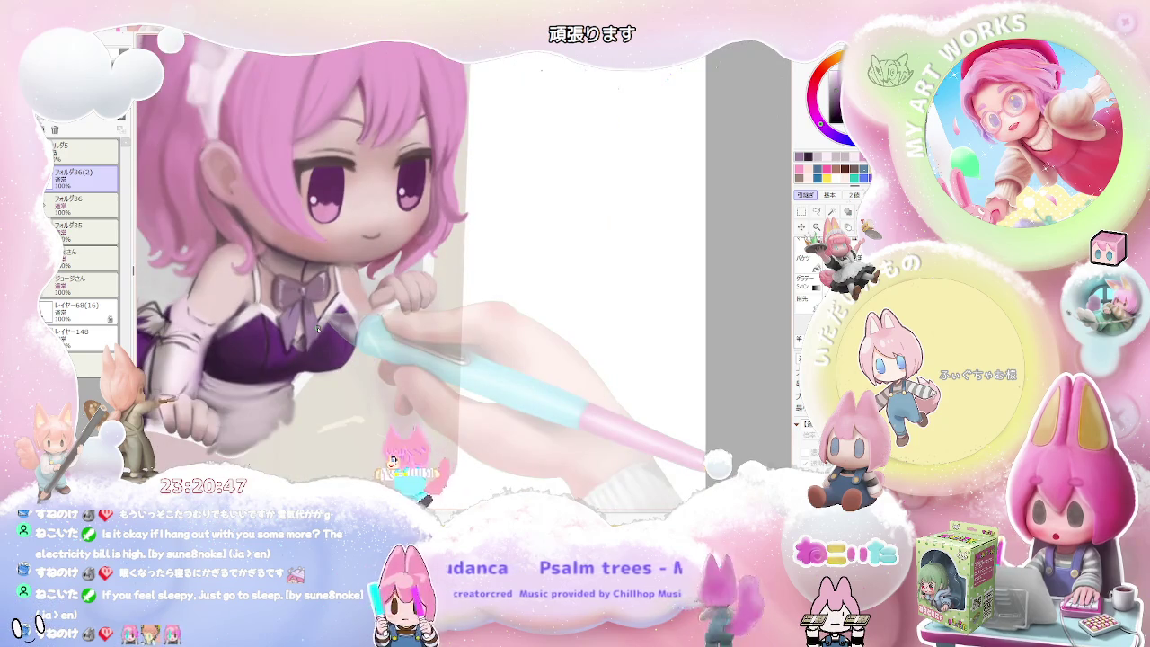
scroll(318, 328, down, 1)
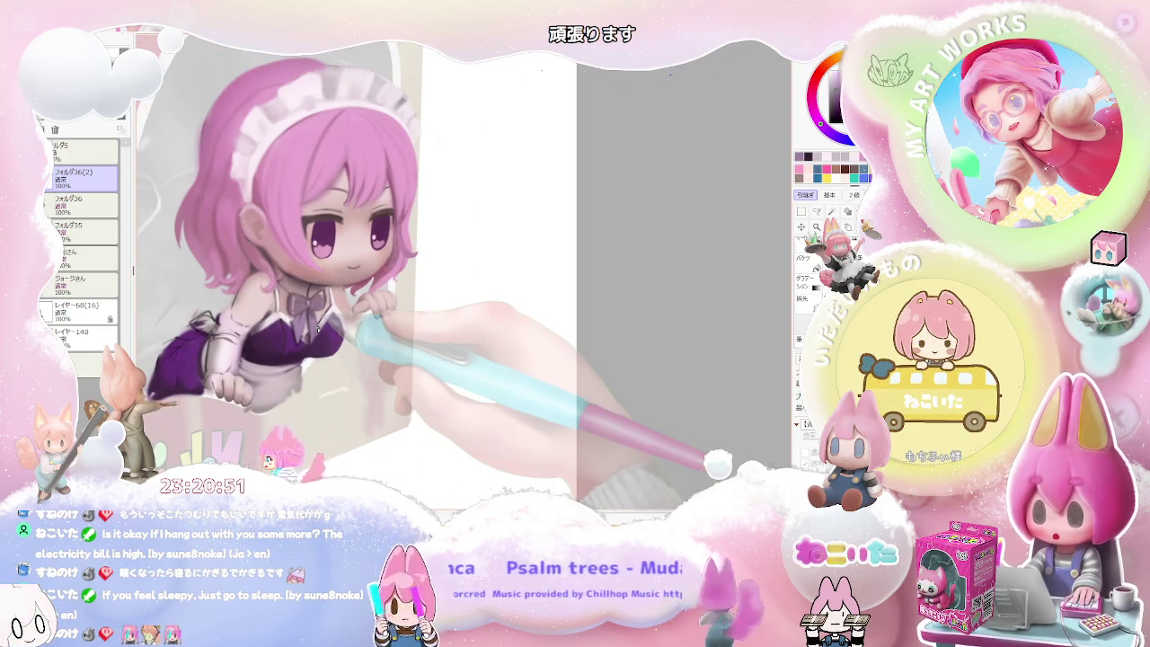
With a smaller brush, darken the shading on the lilac bow and check its layer.
scroll(310, 310, up, 1)
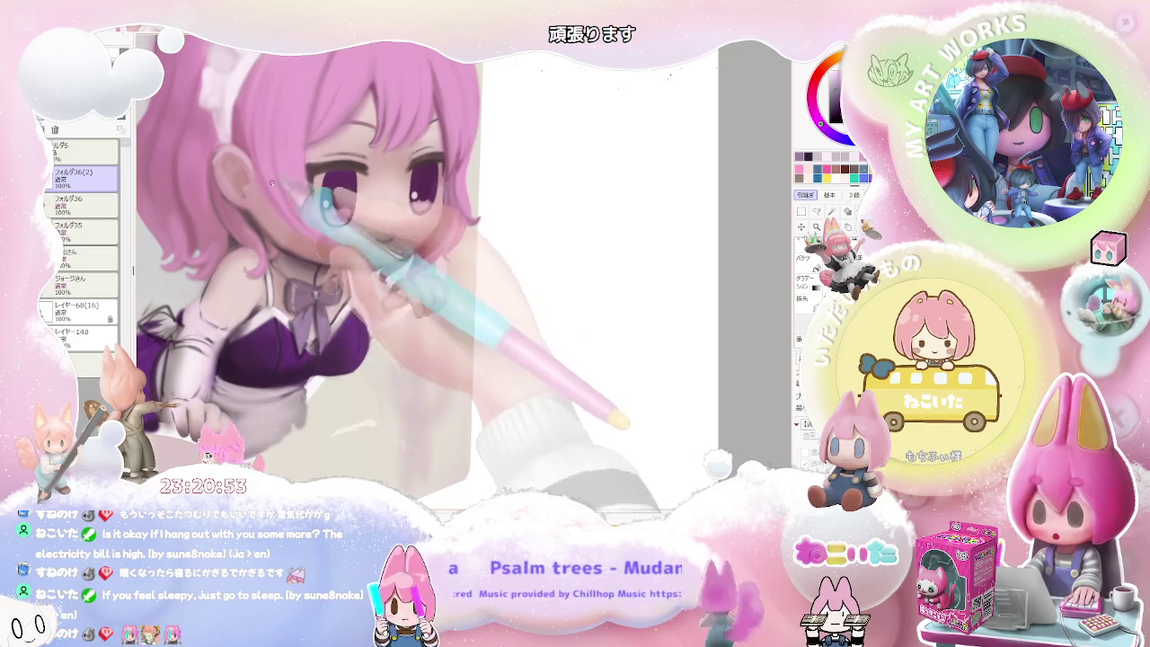
scroll(315, 301, up, 1)
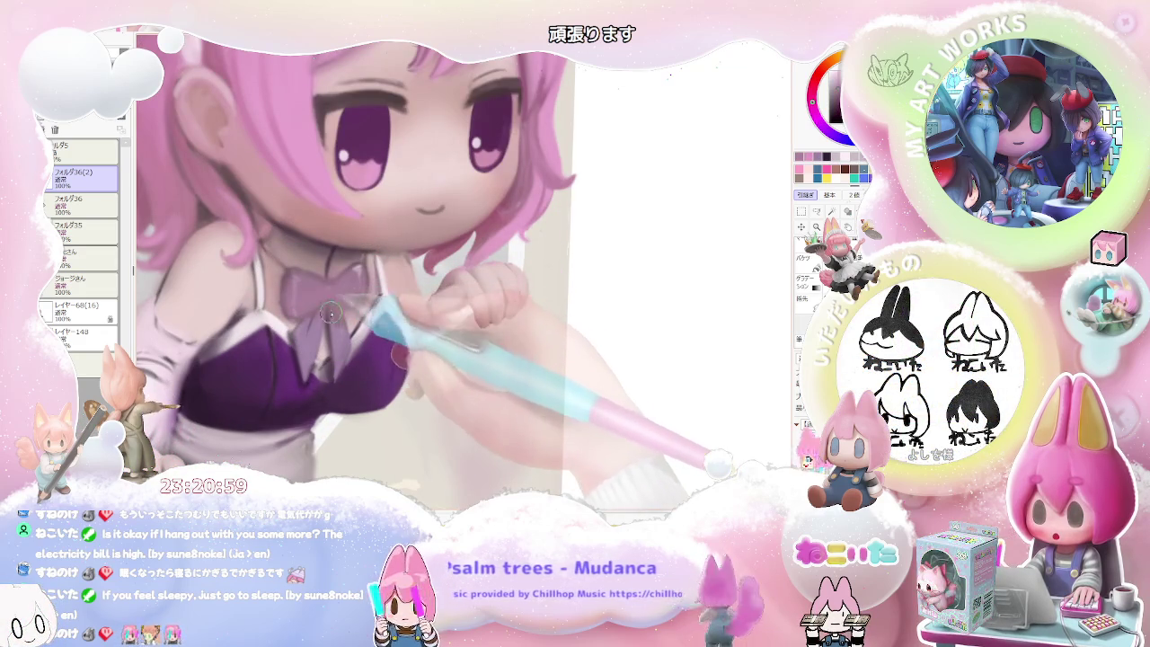
key([)
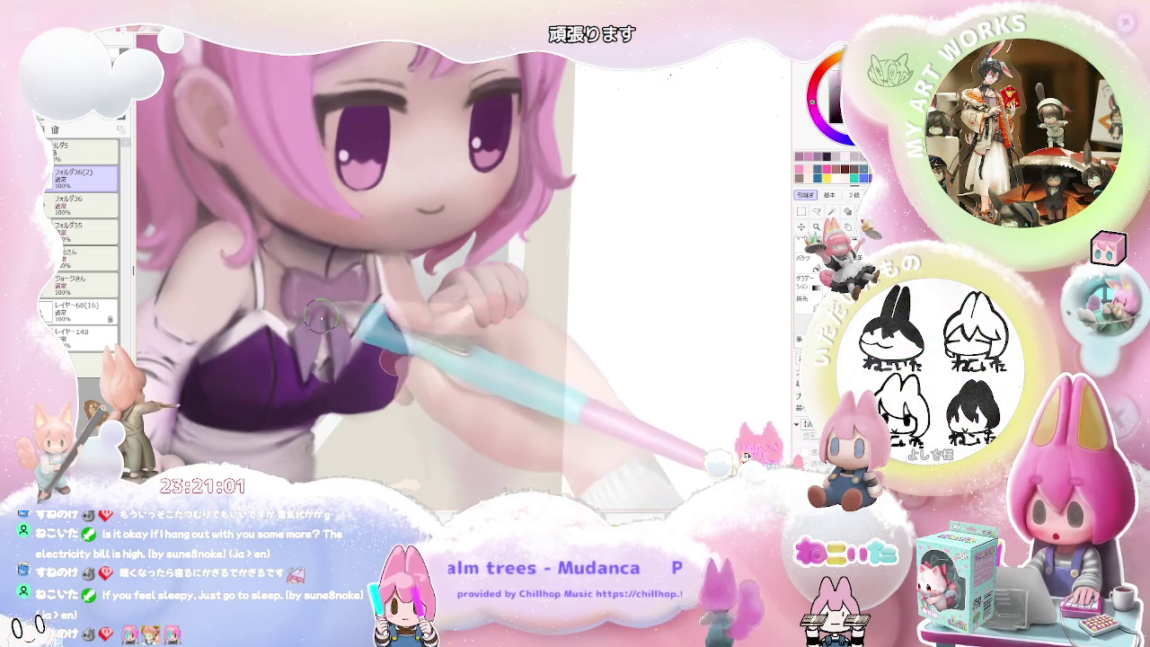
drag(319, 319, 300, 363)
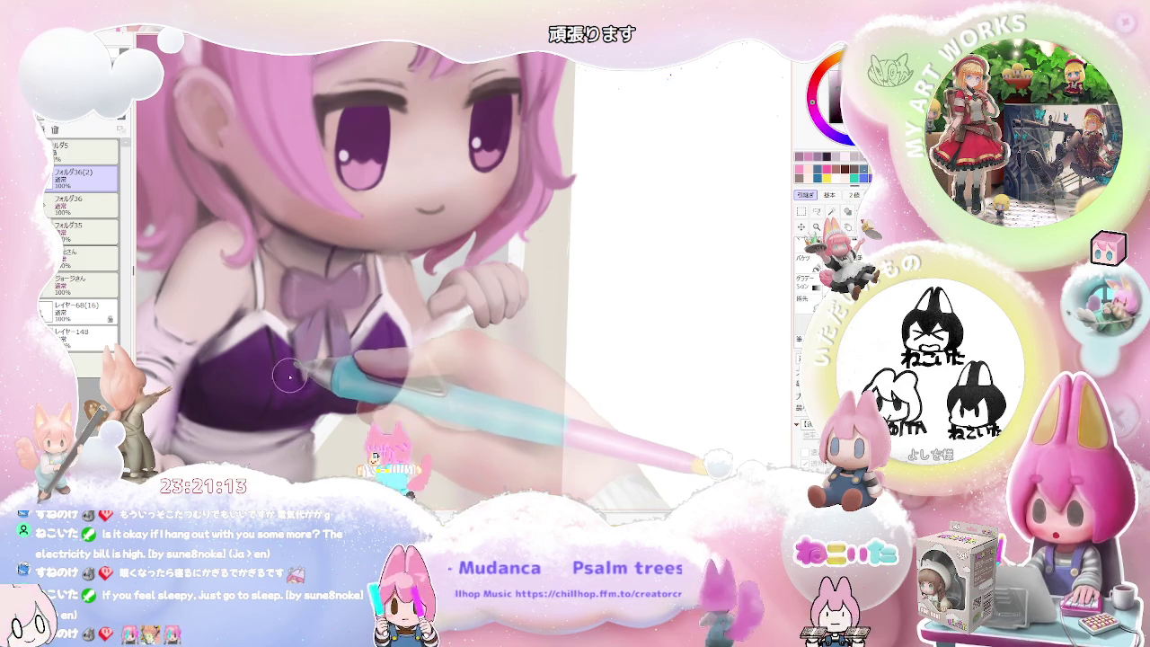
key(ctrl)
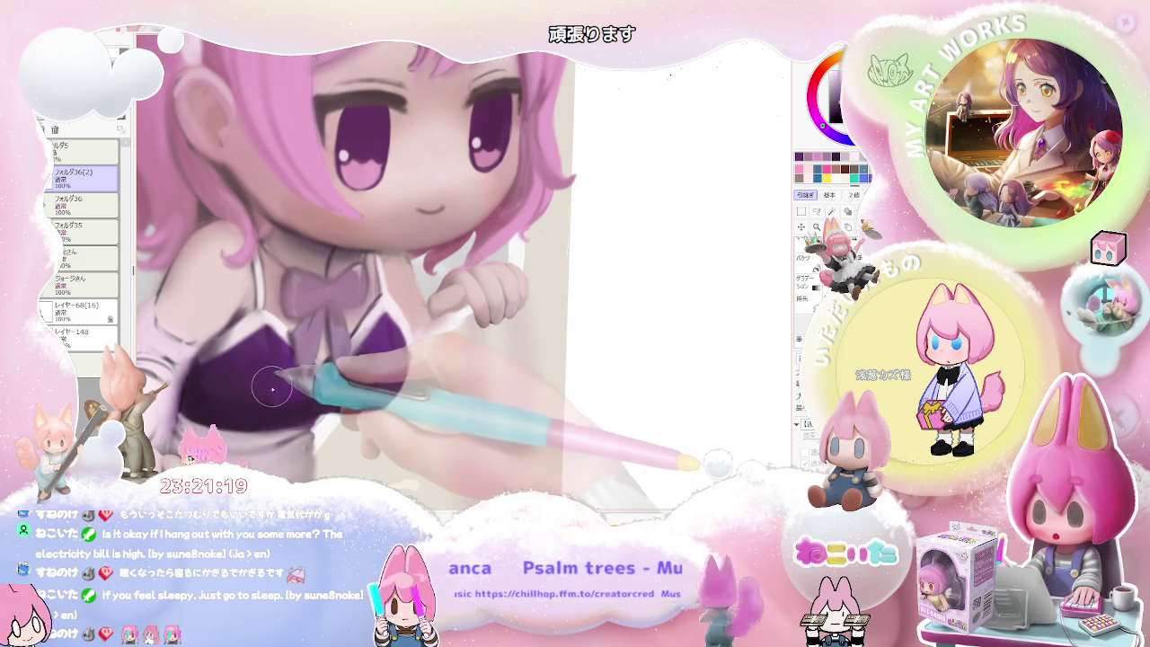
Enlarge the brush and tilt the canvas view to keep working on the bow.
scroll(272, 349, down, 1)
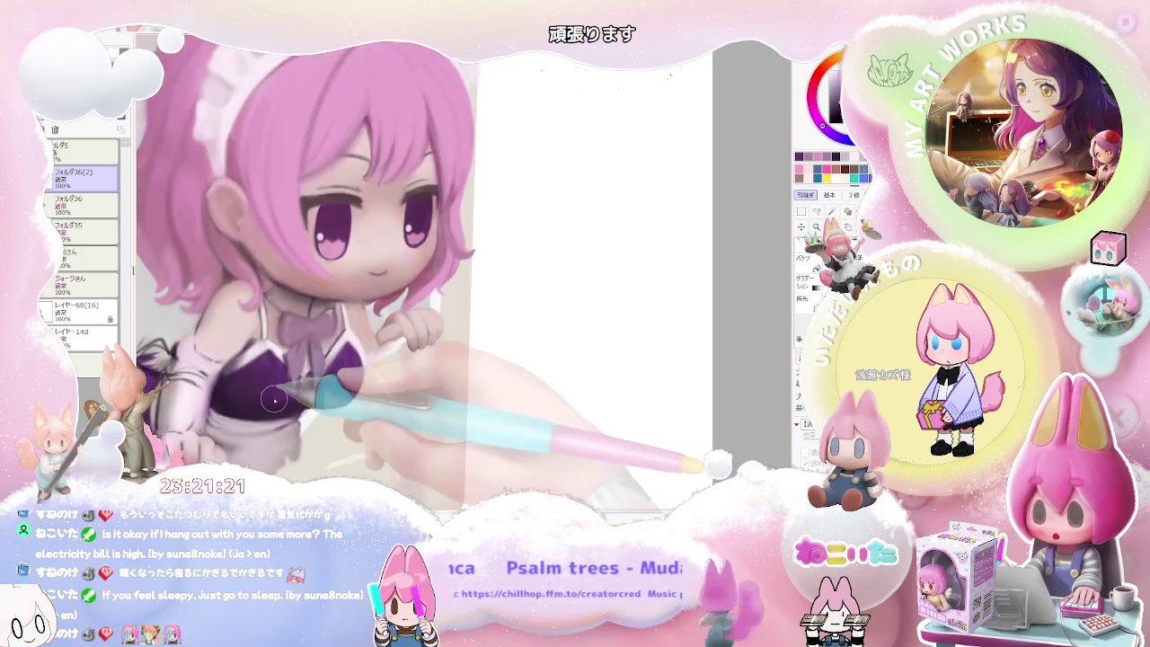
scroll(274, 395, down, 1)
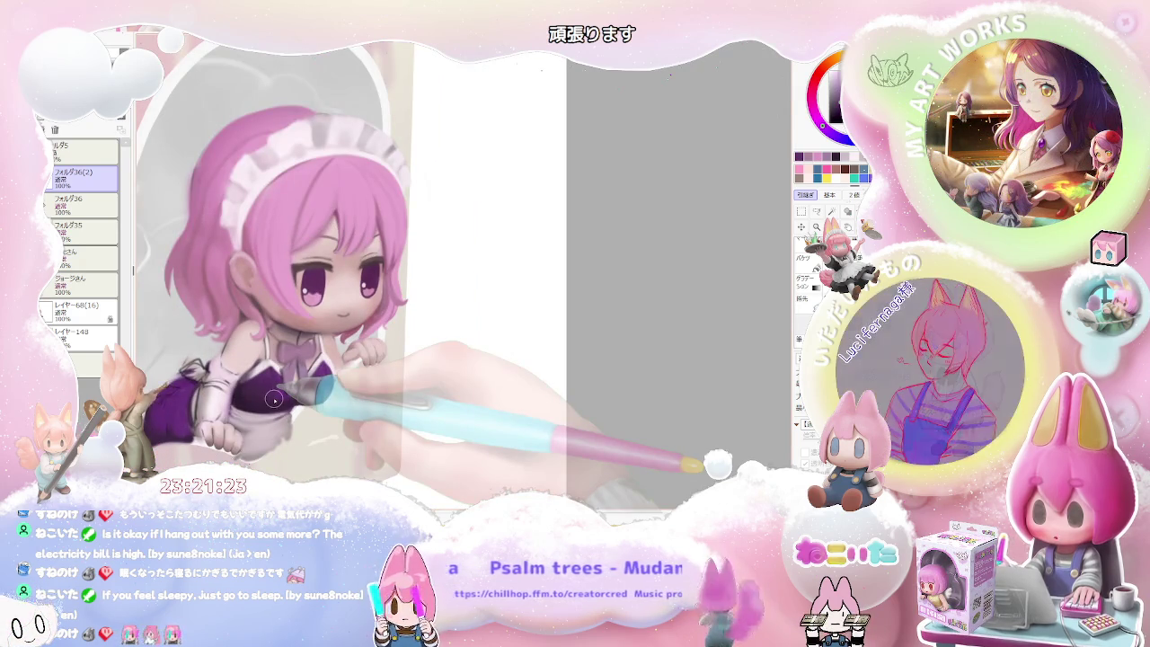
scroll(274, 398, up, 1)
scroll(275, 401, up, 1)
scroll(275, 401, up, 1)
scroll(287, 343, up, 1)
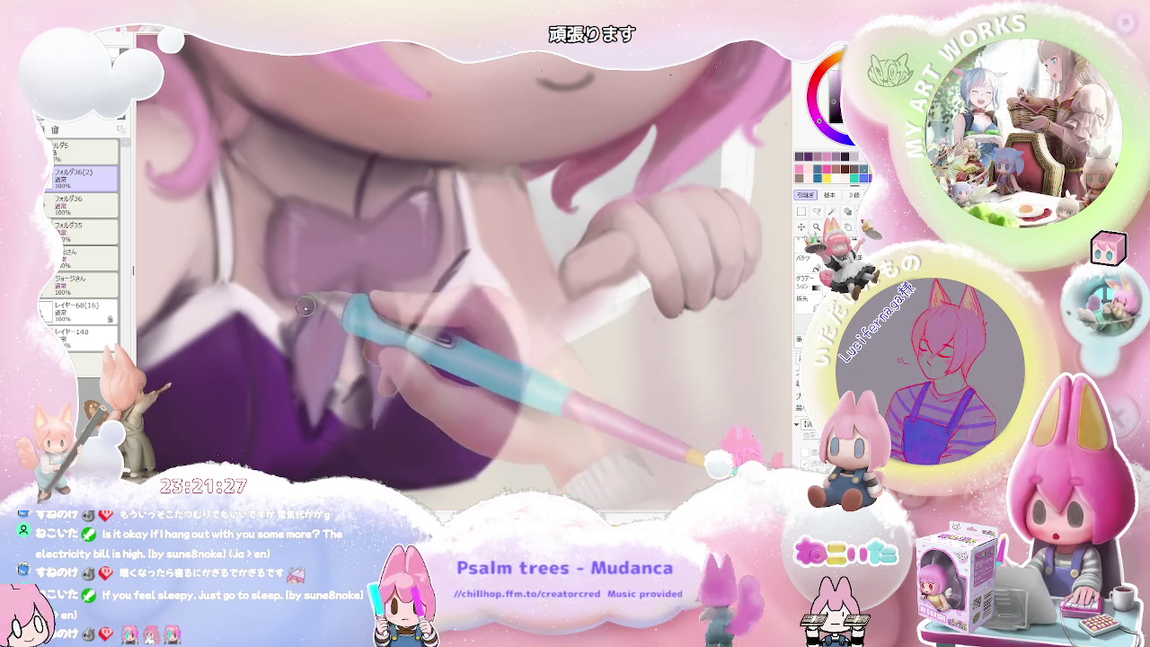
key(bracketright)
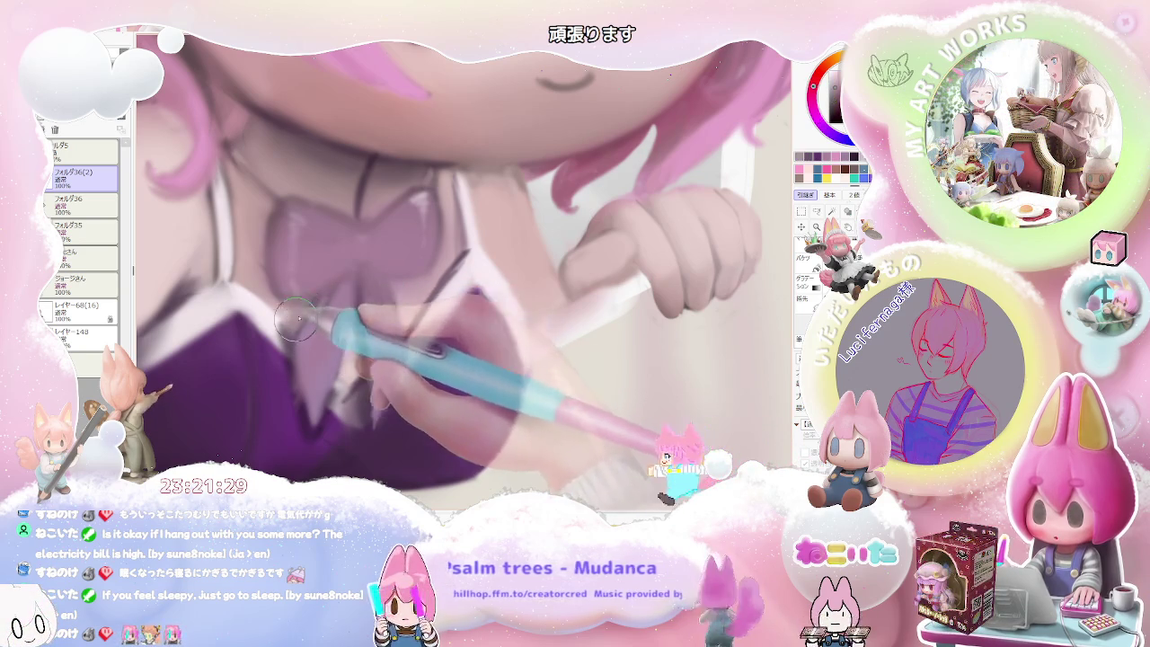
scroll(294, 334, down, 1)
scroll(295, 336, down, 1)
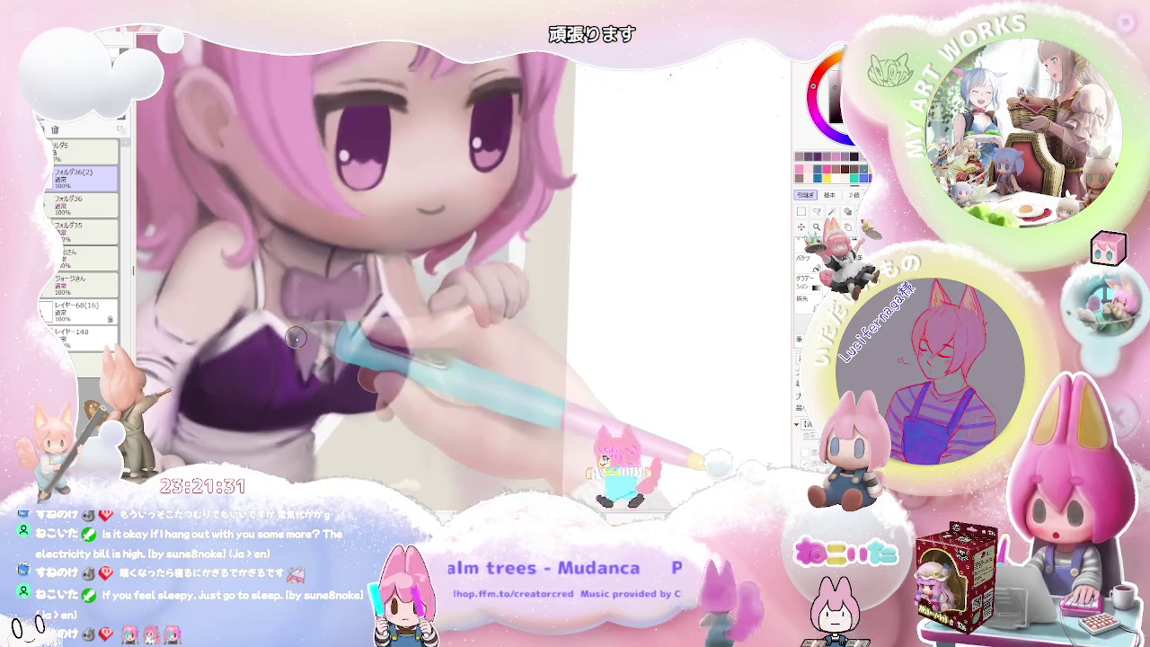
scroll(297, 338, down, 1)
drag(296, 338, 422, 339)
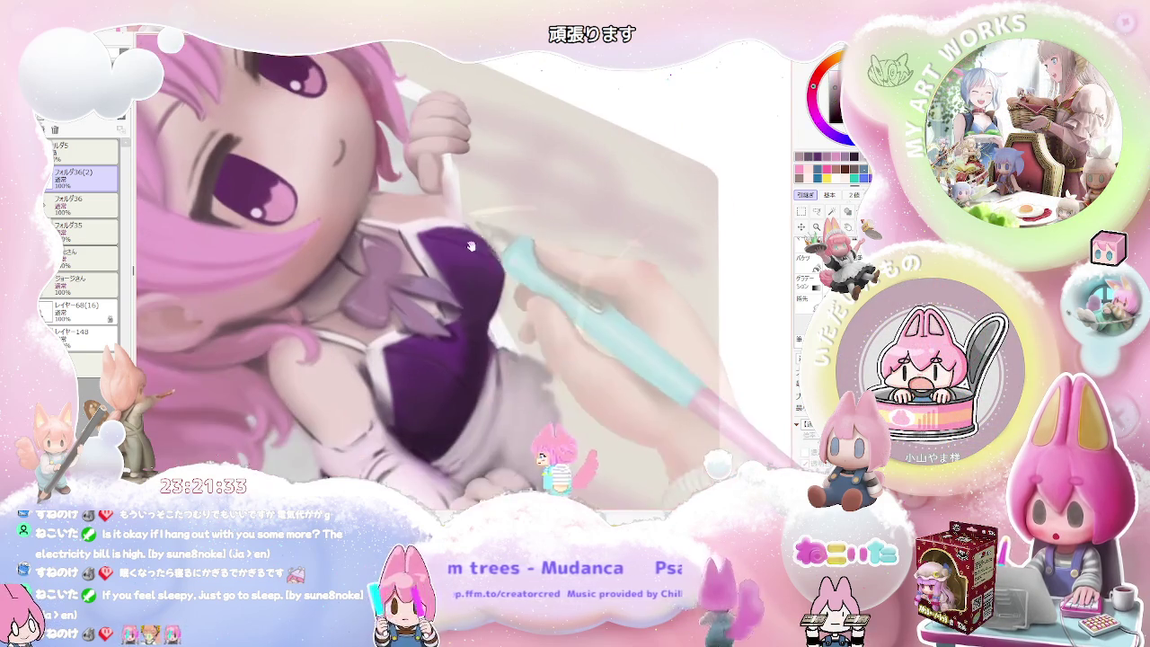
scroll(423, 340, up, 2)
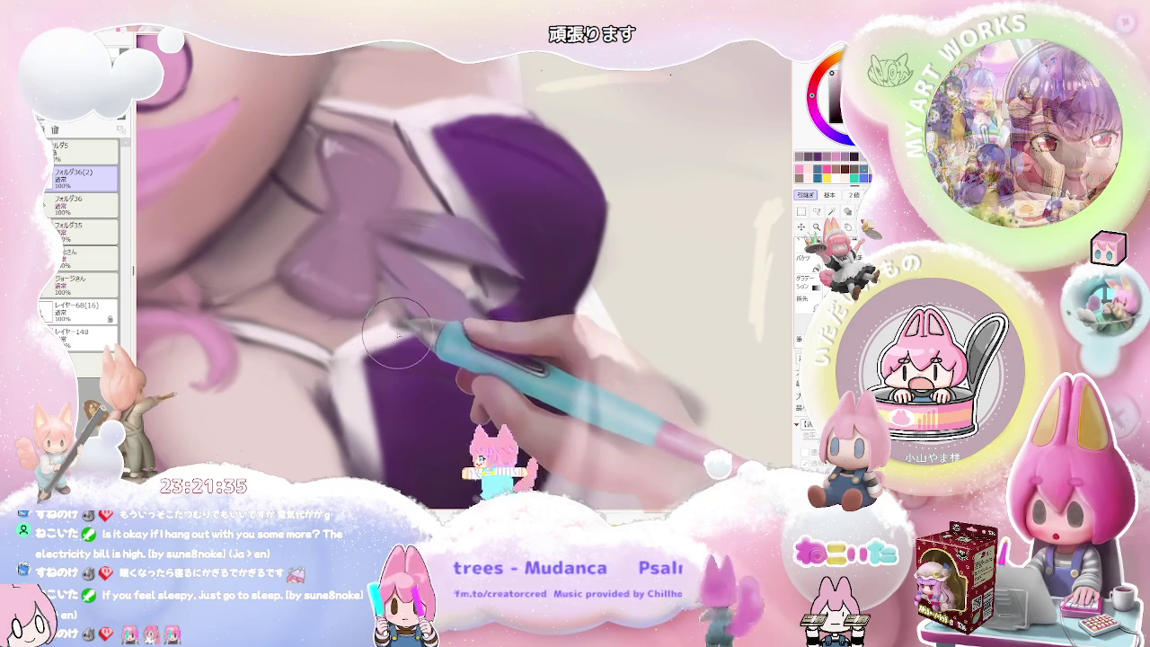
drag(358, 336, 396, 331)
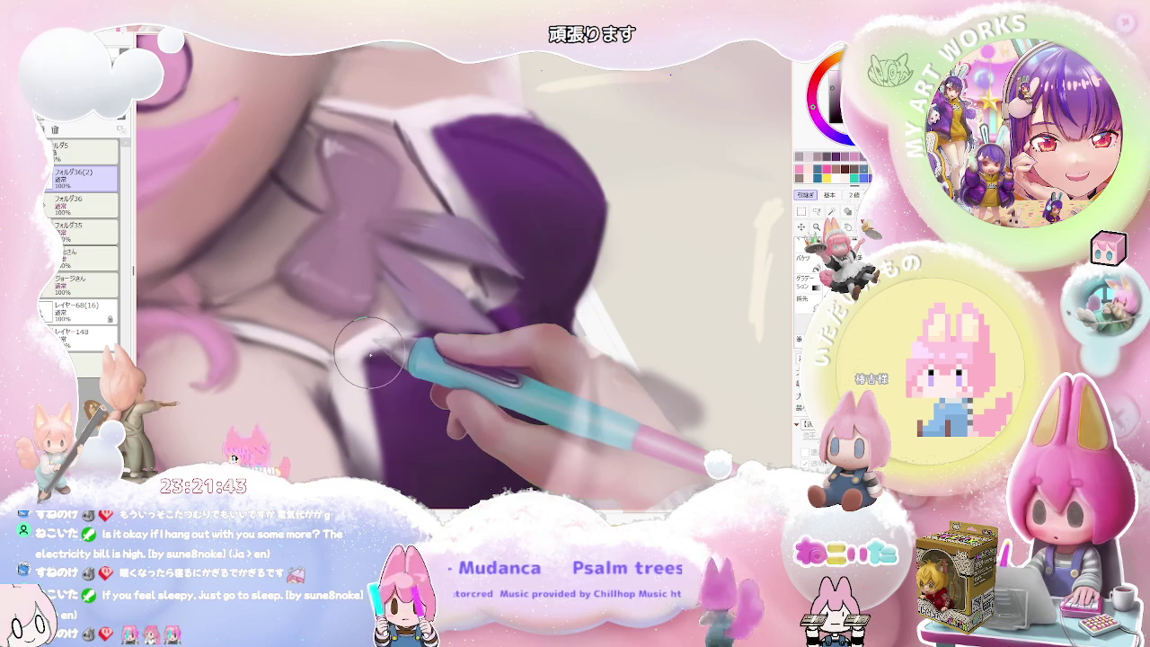
drag(369, 355, 350, 331)
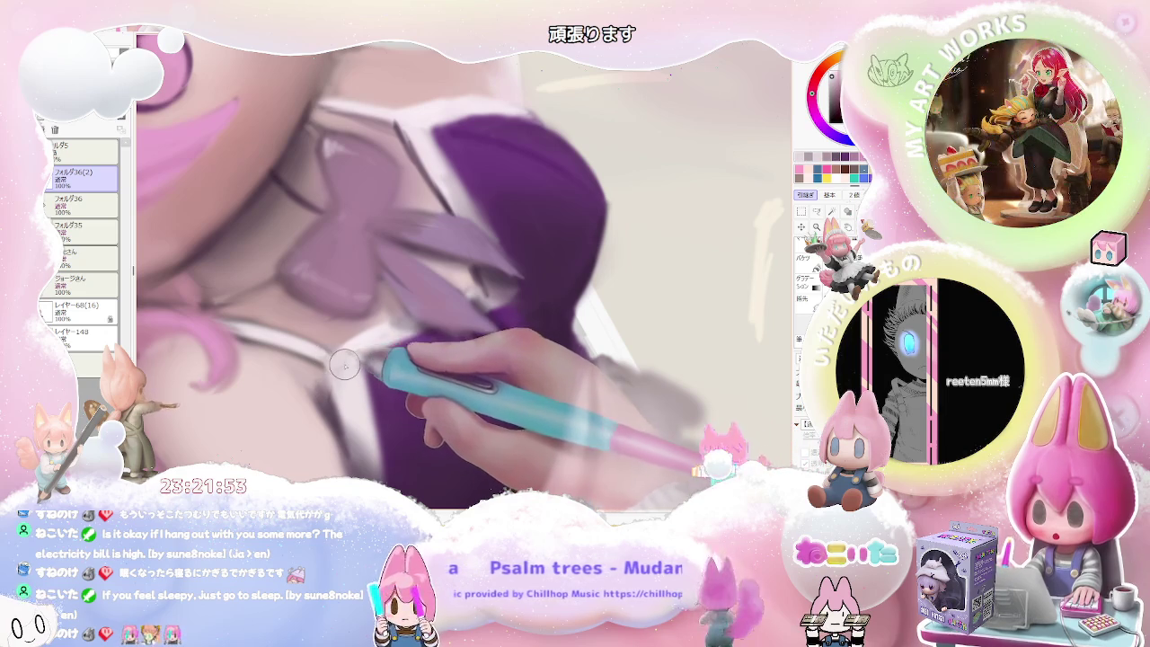
scroll(338, 370, down, 2)
scroll(345, 364, down, 2)
Zoom in on the maid's chest and arm area for outlining.
scroll(344, 364, down, 1)
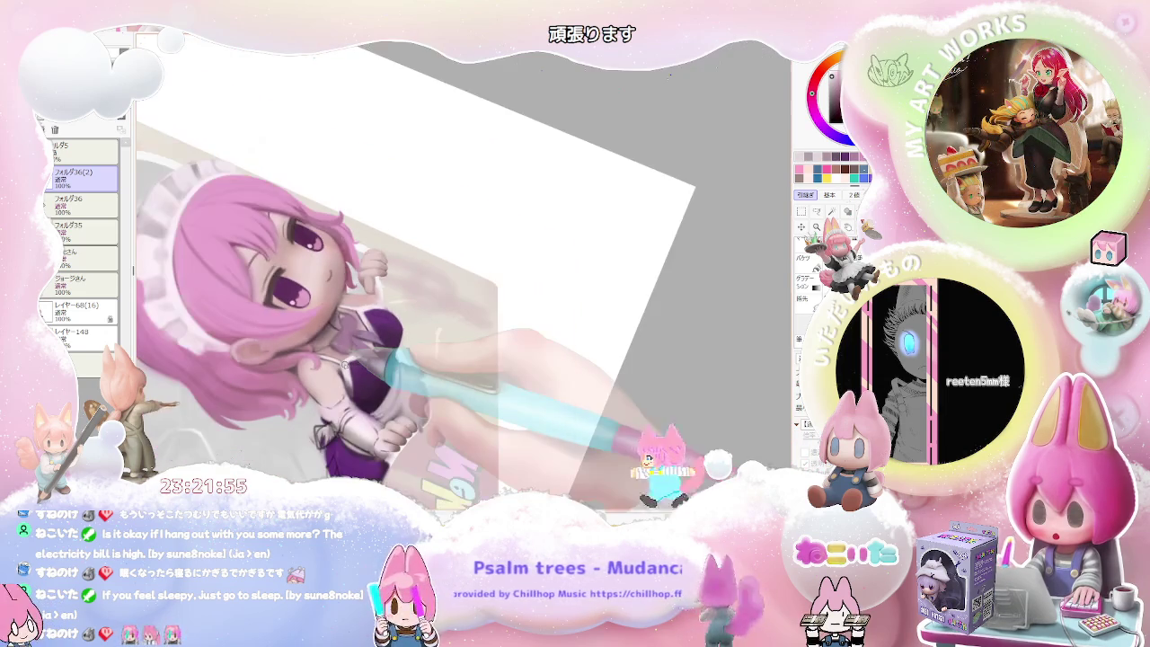
scroll(344, 364, up, 2)
scroll(333, 370, up, 2)
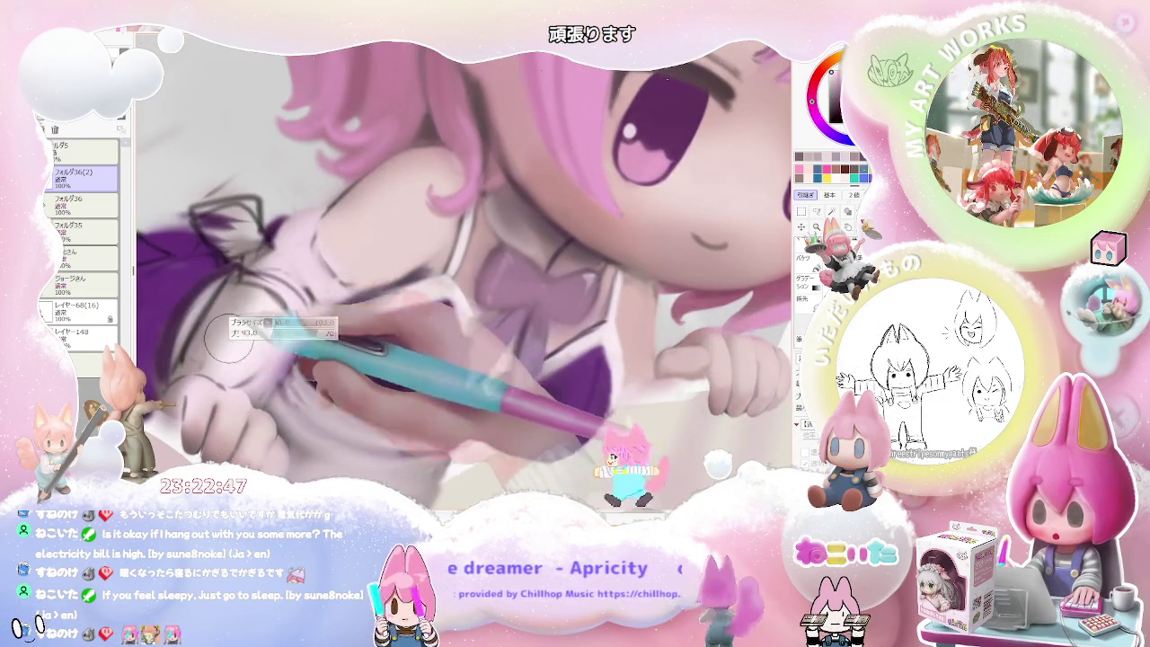
Set the brush to size 26.0 and paint pale skin tones over the arm sketch.
drag(227, 339, 209, 356)
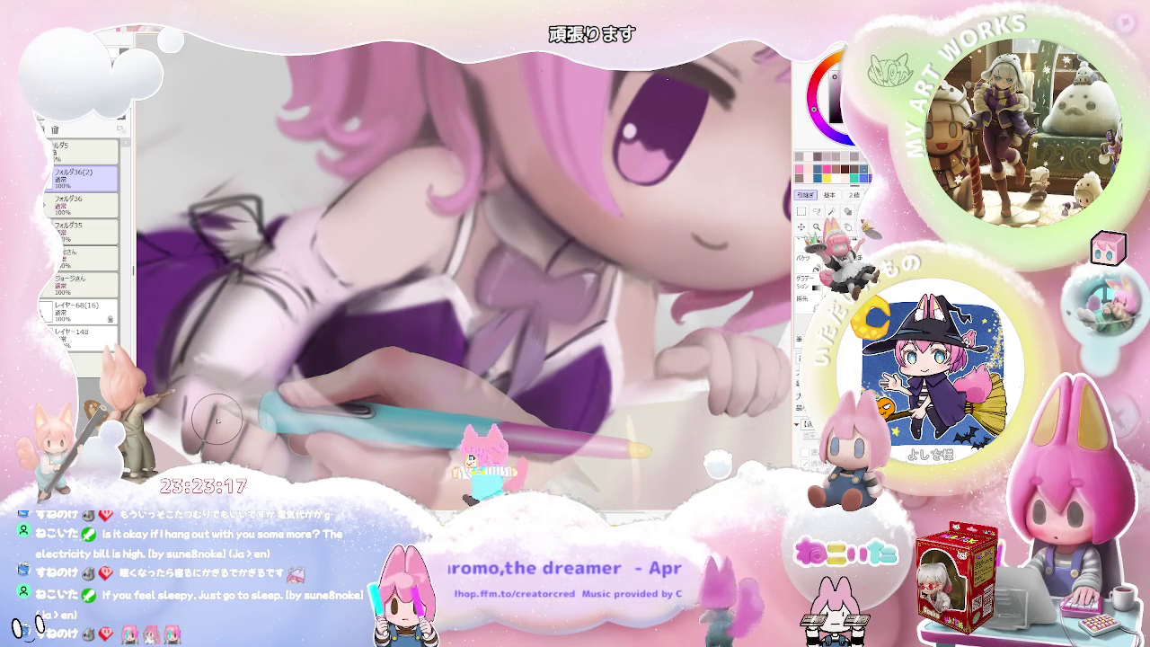
scroll(211, 409, up, 3)
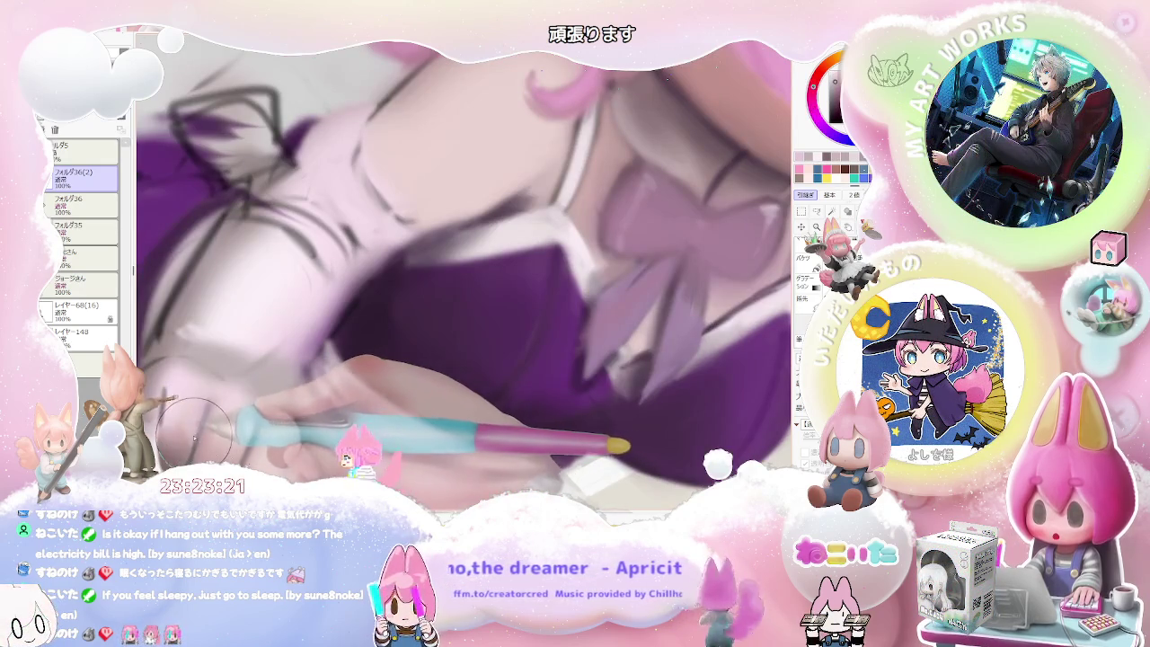
scroll(206, 402, down, 3)
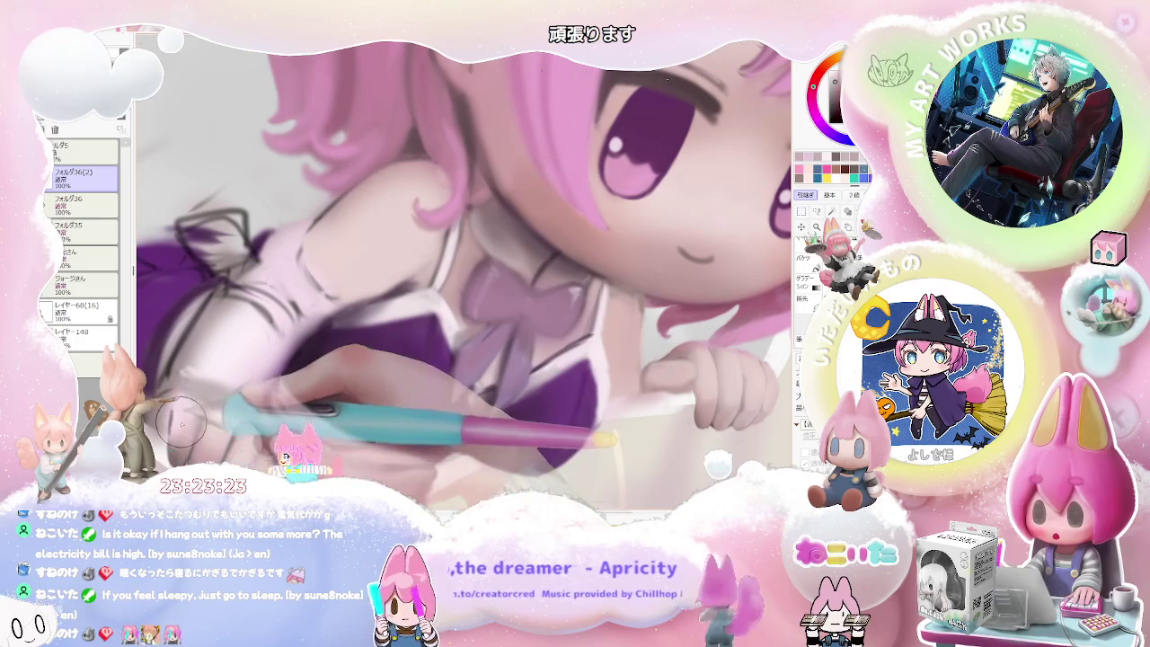
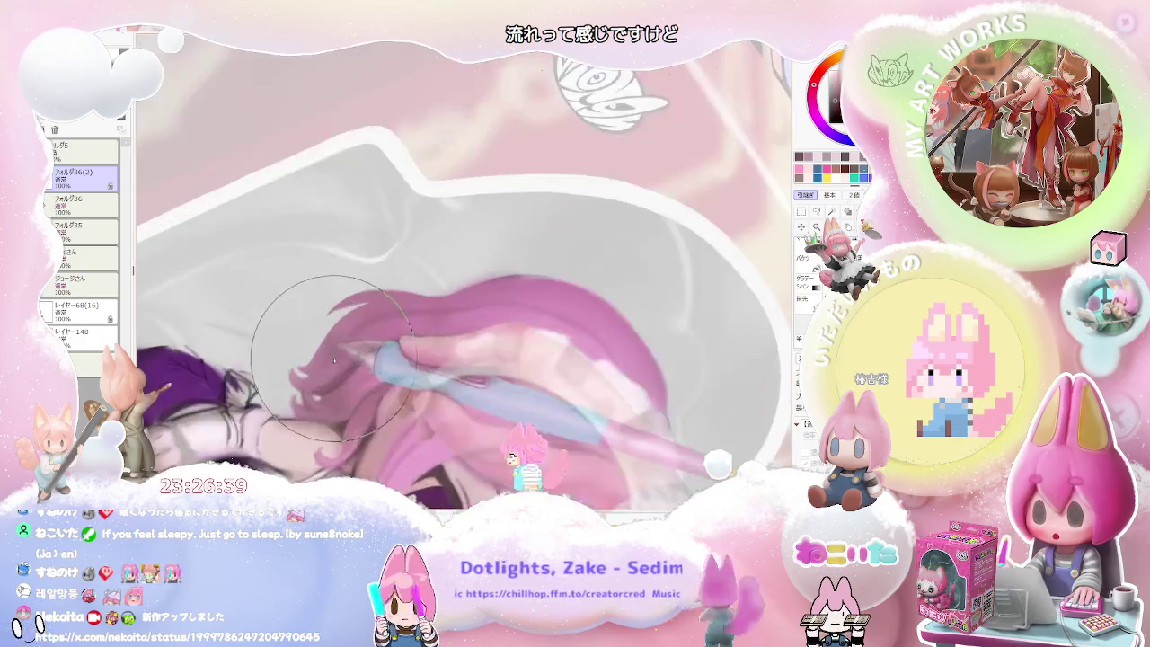
Paint shading strokes into the maid figure's pink hair strands.
drag(314, 371, 316, 371)
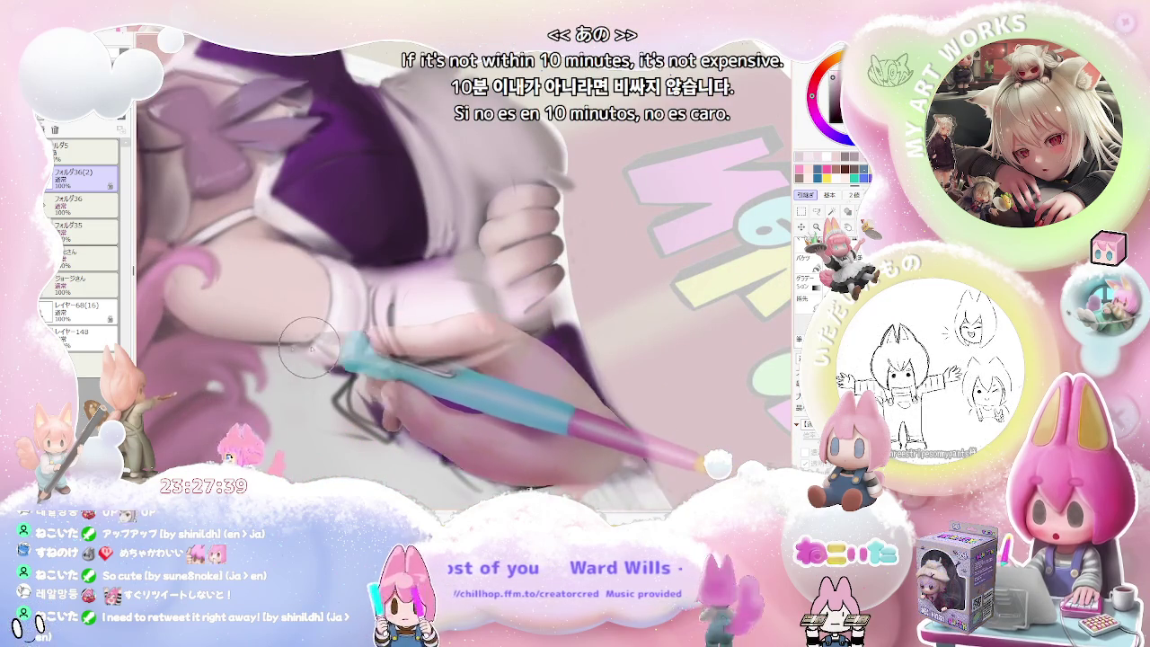
Paint fine details on the gloved hand and sleeve with a smaller brush, then enlarge it again.
key(bracketleft)
key(bracketleft)
key(bracketleft)
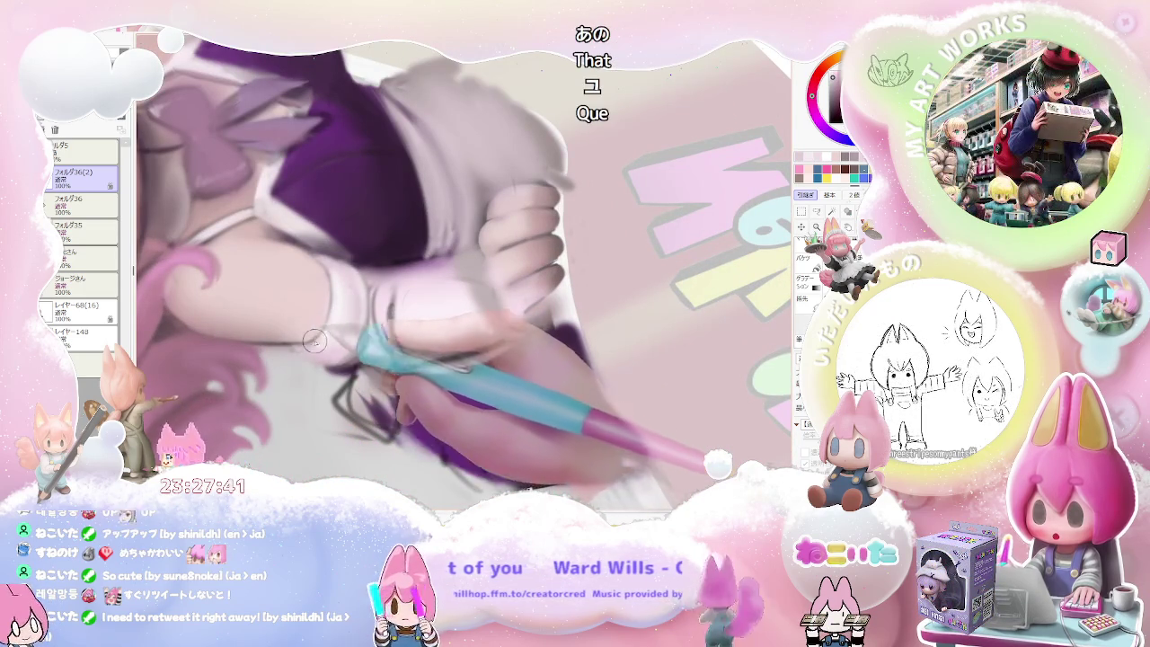
key(bracketright)
key(bracketright)
key(bracketright)
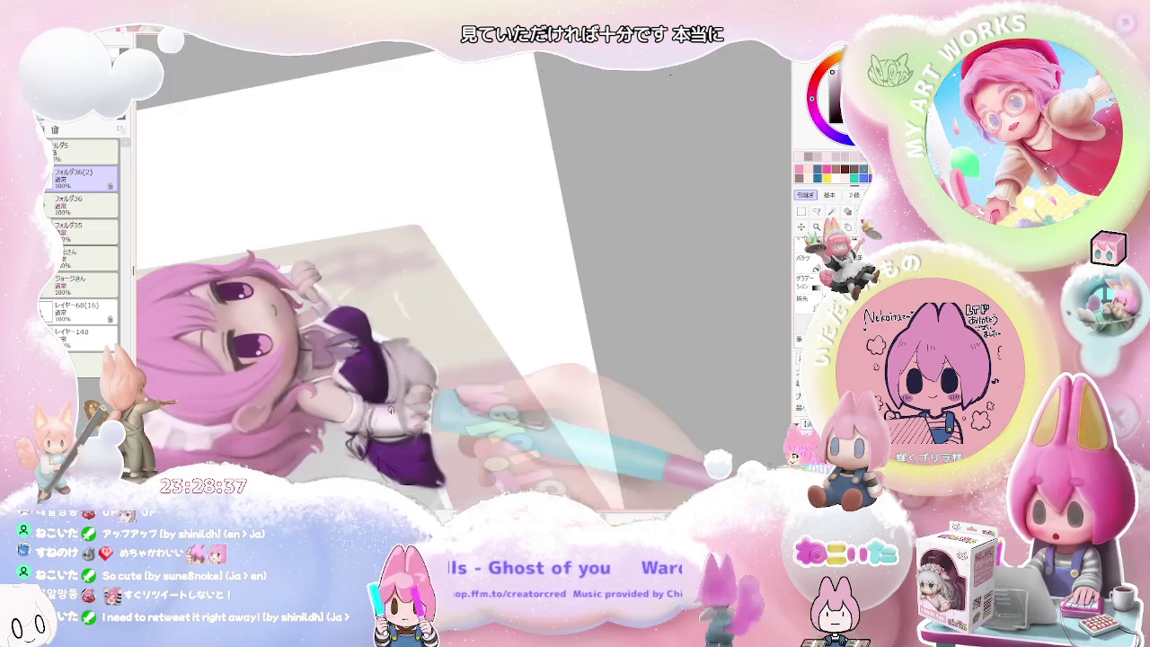
Enlarge the brush and finish painting the pink-haired maid leaping out of the NekoiToys box.
key(bracketright)
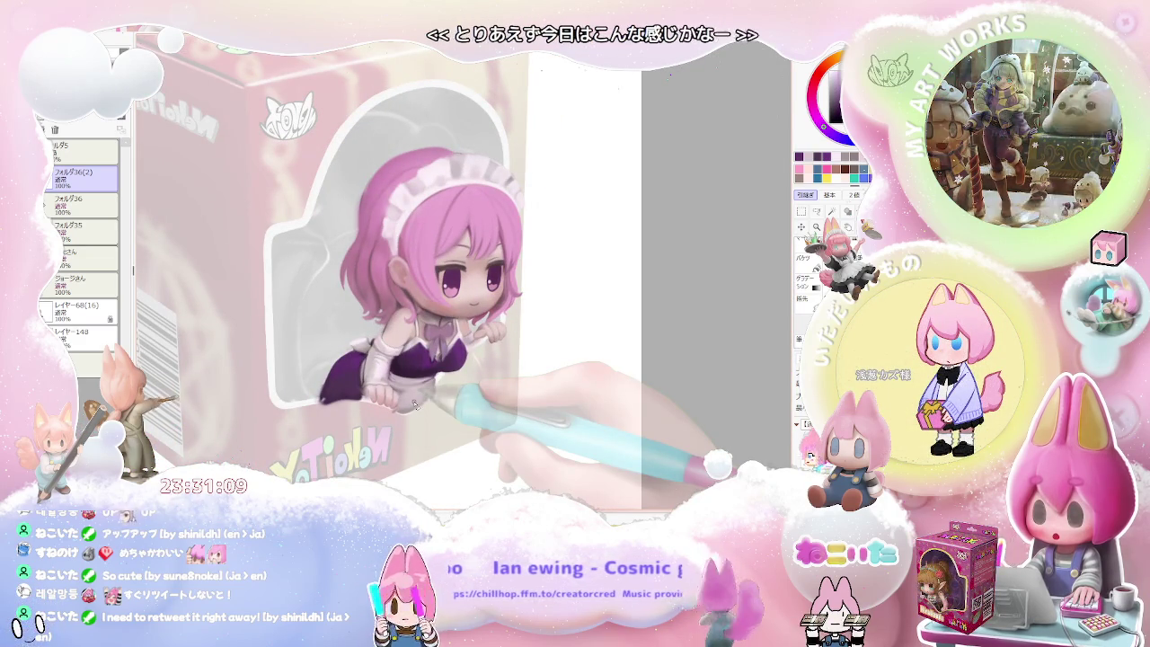
Move ghost layer レイヤー226 out of folders フォルダ36/35 to the top and add a new layer.
click(45, 205)
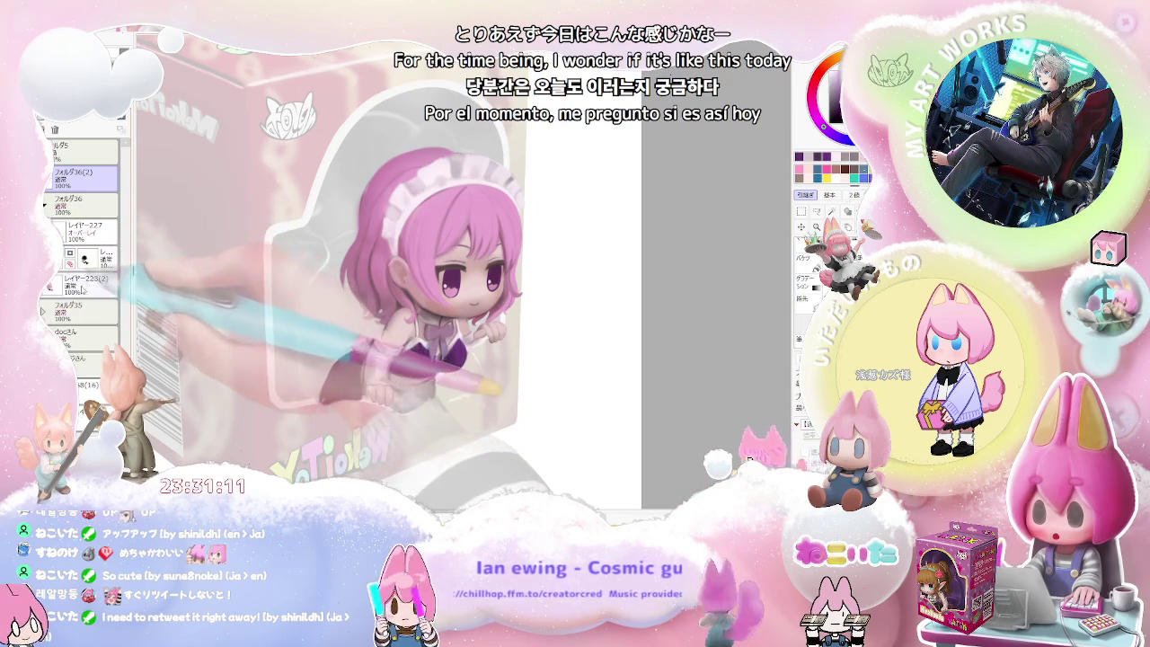
click(42, 310)
drag(90, 339, 85, 175)
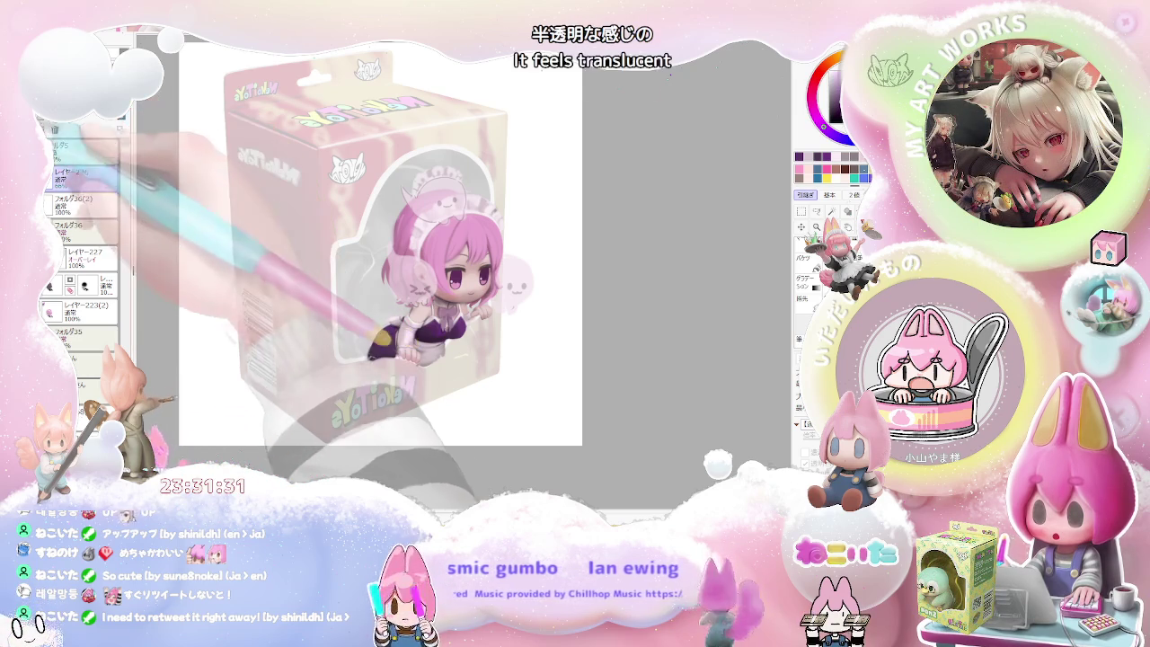
drag(538, 283, 460, 333)
scroll(305, 227, up, 2)
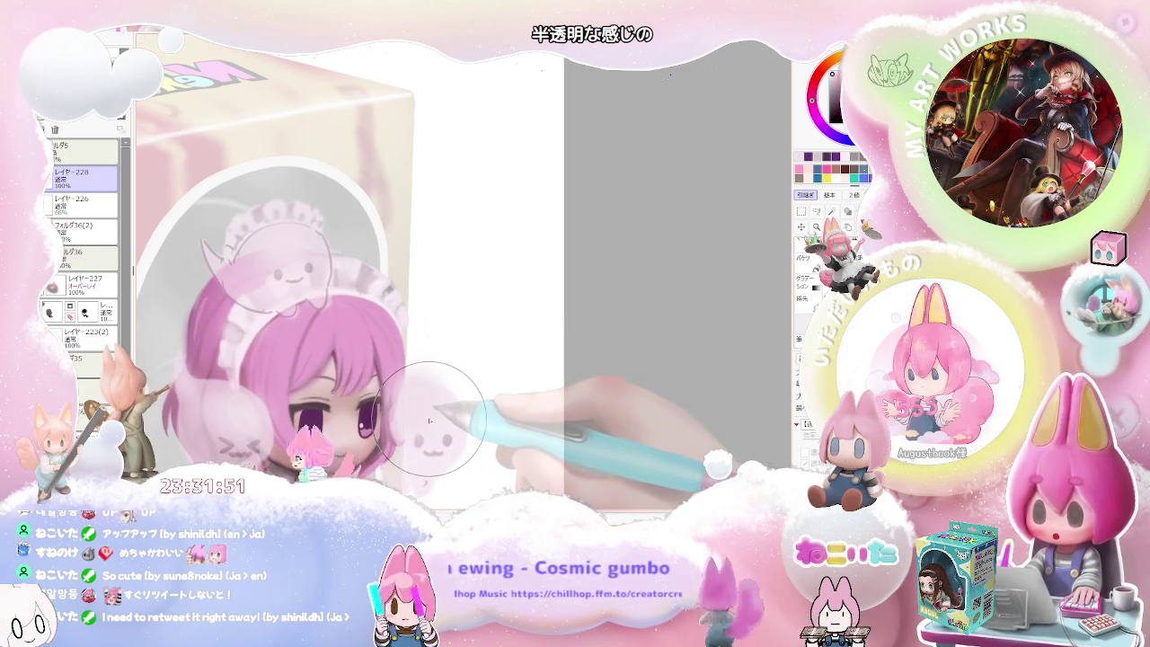
scroll(429, 420, down, 4)
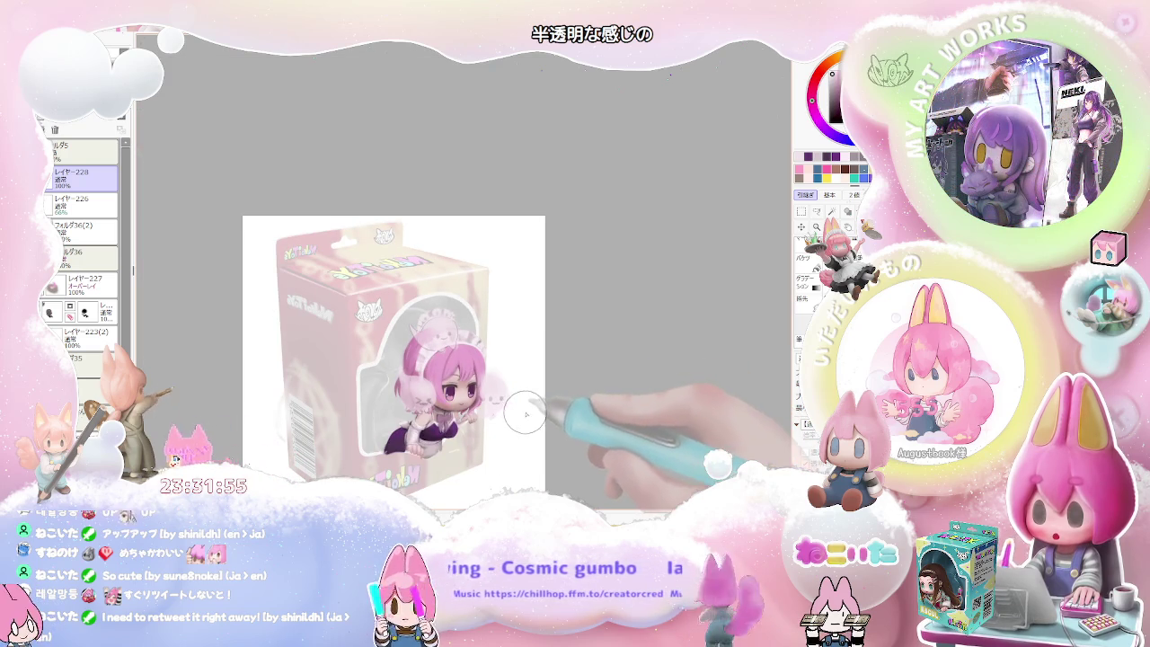
scroll(479, 411, up, 2)
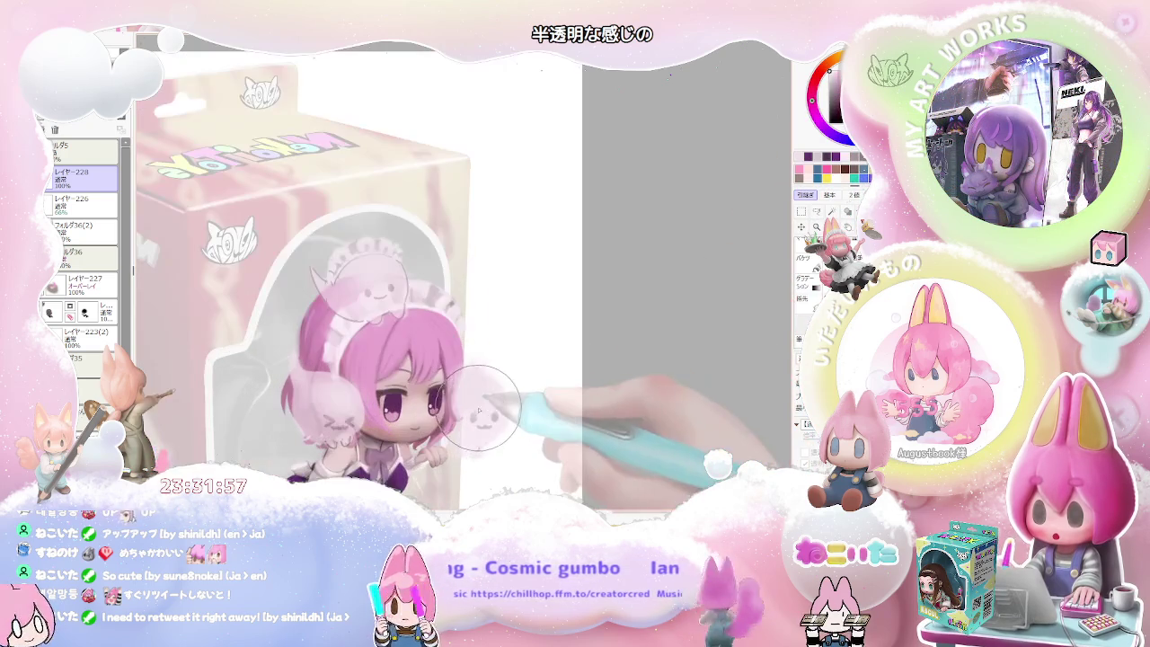
scroll(513, 411, down, 2)
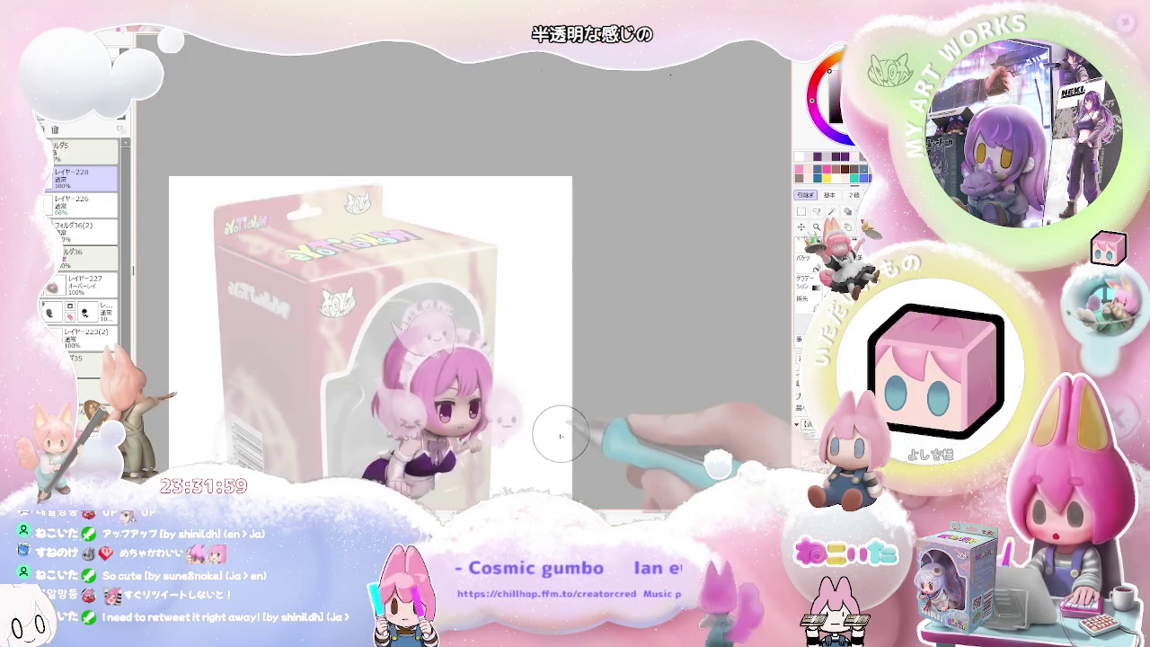
scroll(557, 477, up, 3)
scroll(440, 450, up, 1)
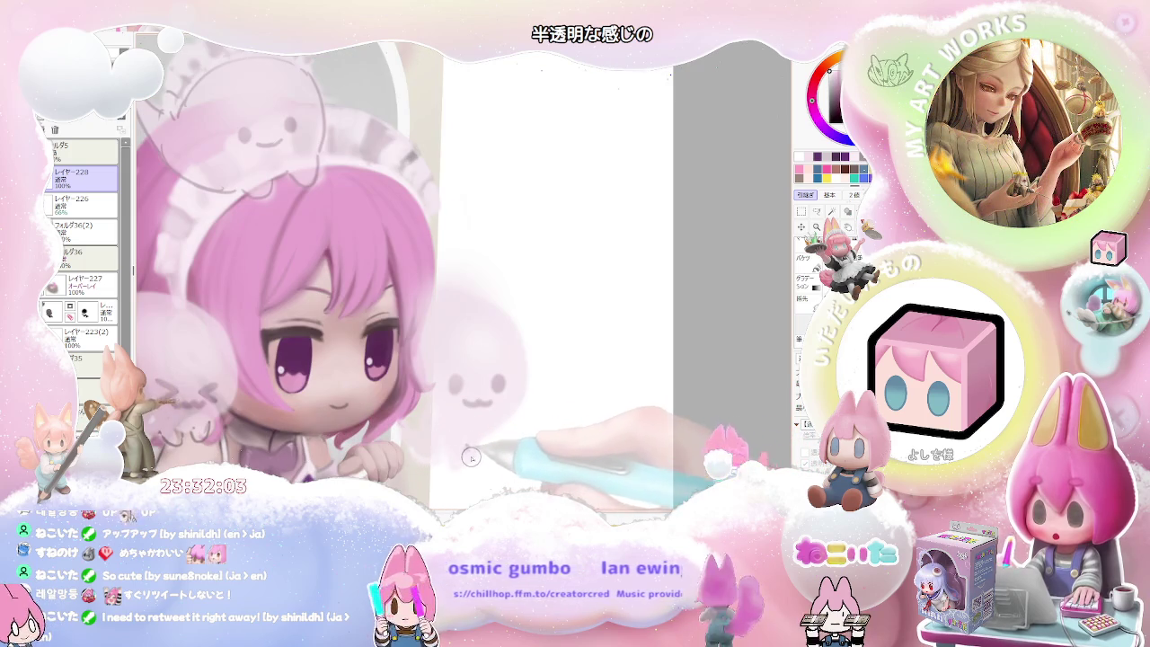
scroll(482, 437, down, 1)
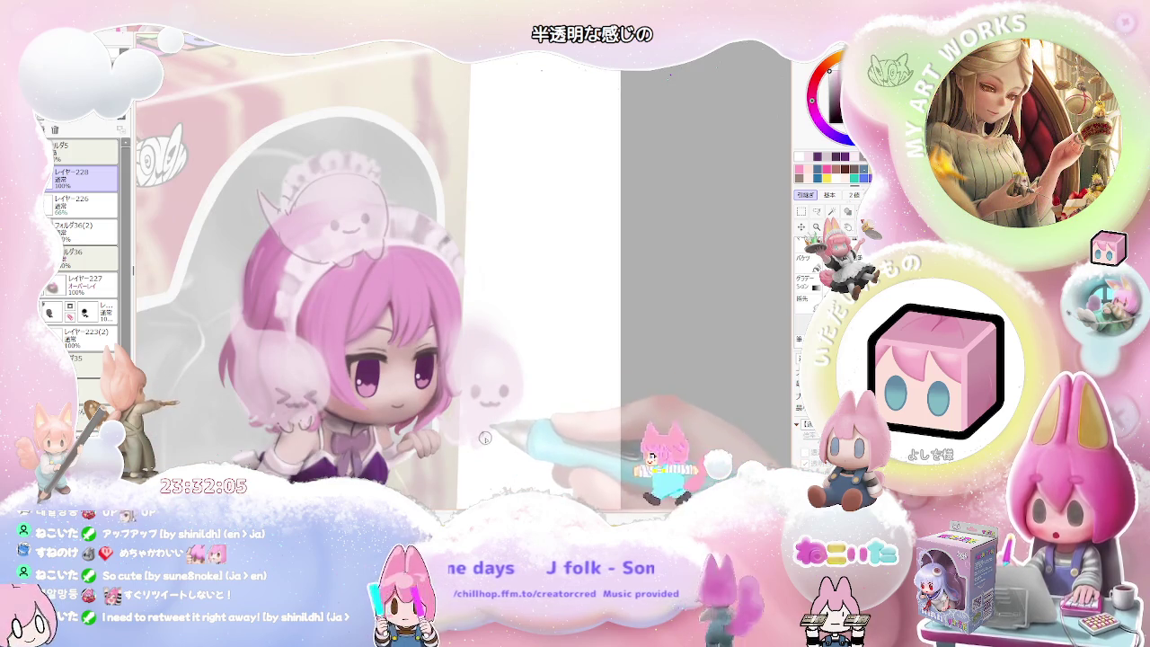
scroll(531, 427, down, 2)
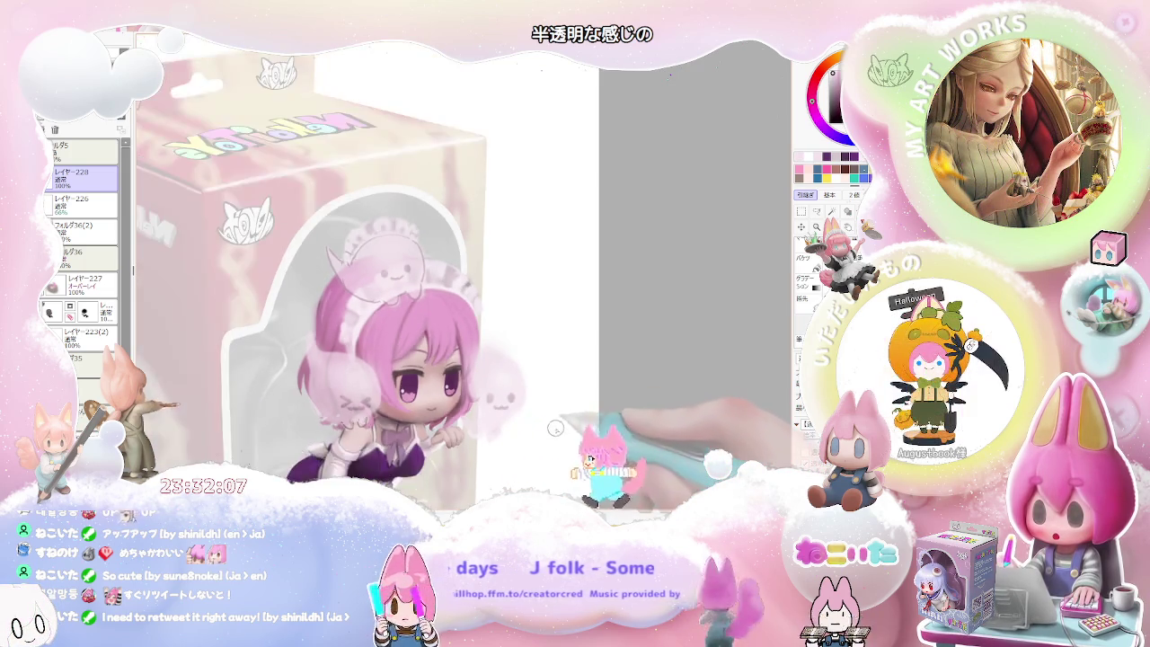
scroll(564, 432, down, 1)
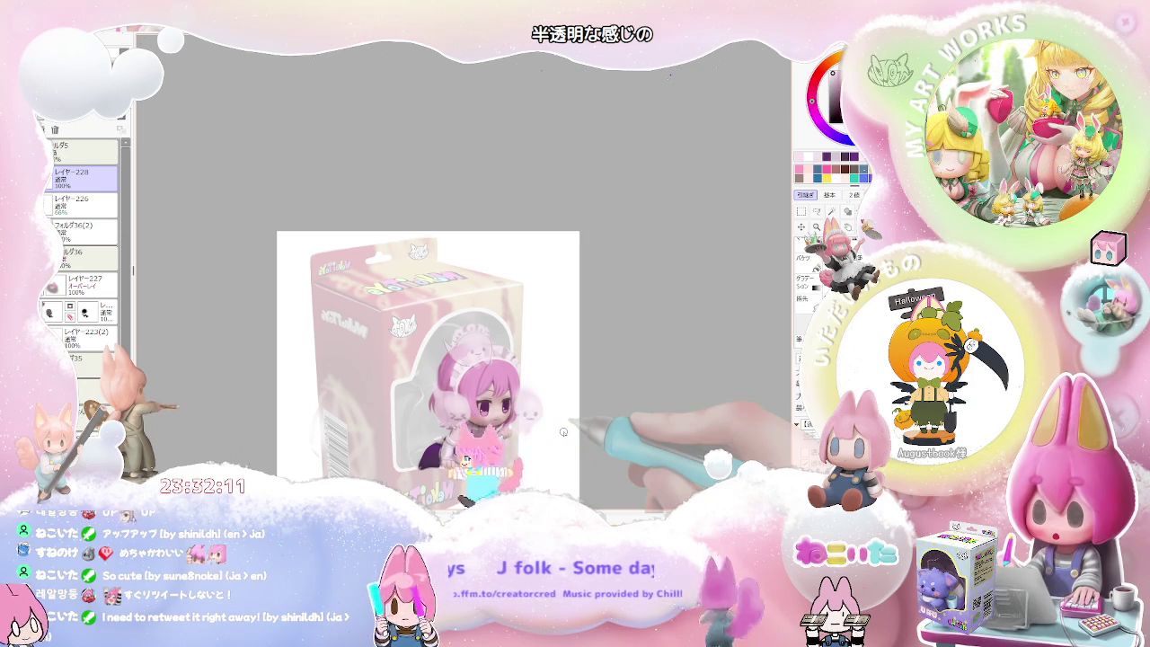
drag(564, 432, 501, 389)
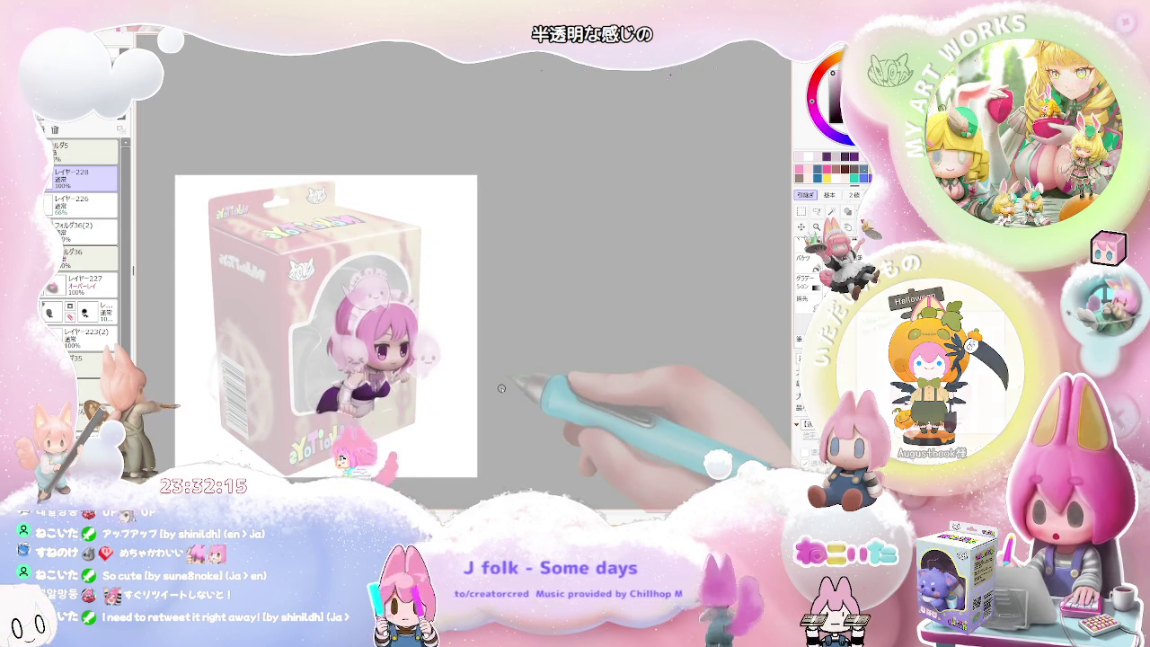
scroll(502, 389, up, 2)
scroll(501, 388, up, 1)
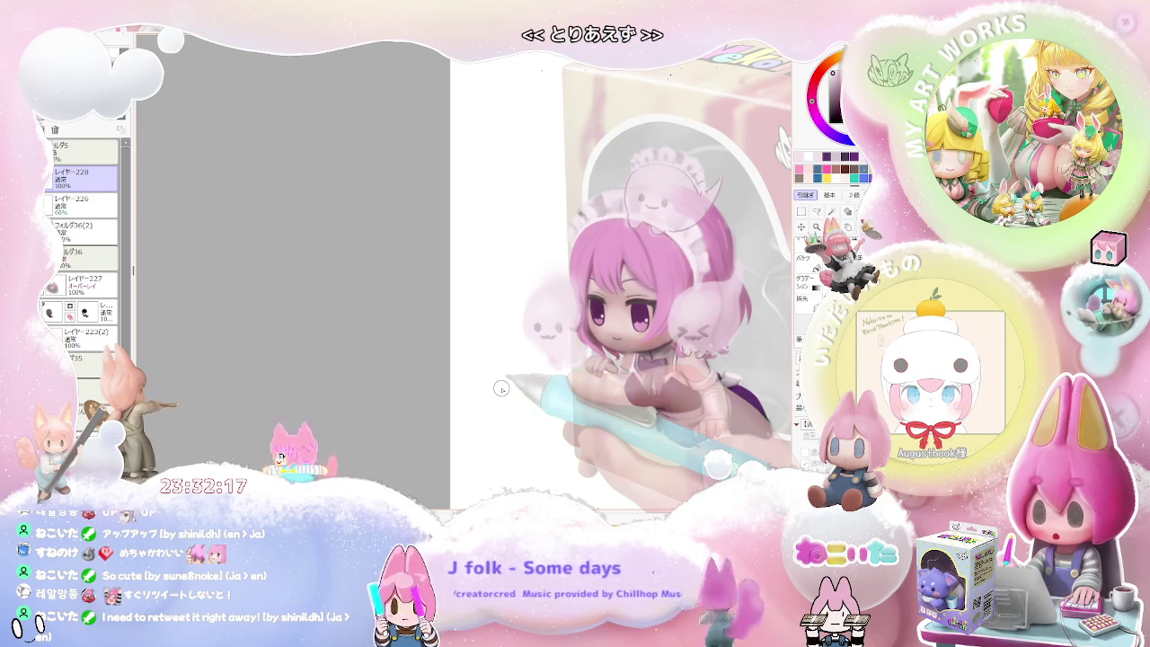
drag(501, 389, 303, 422)
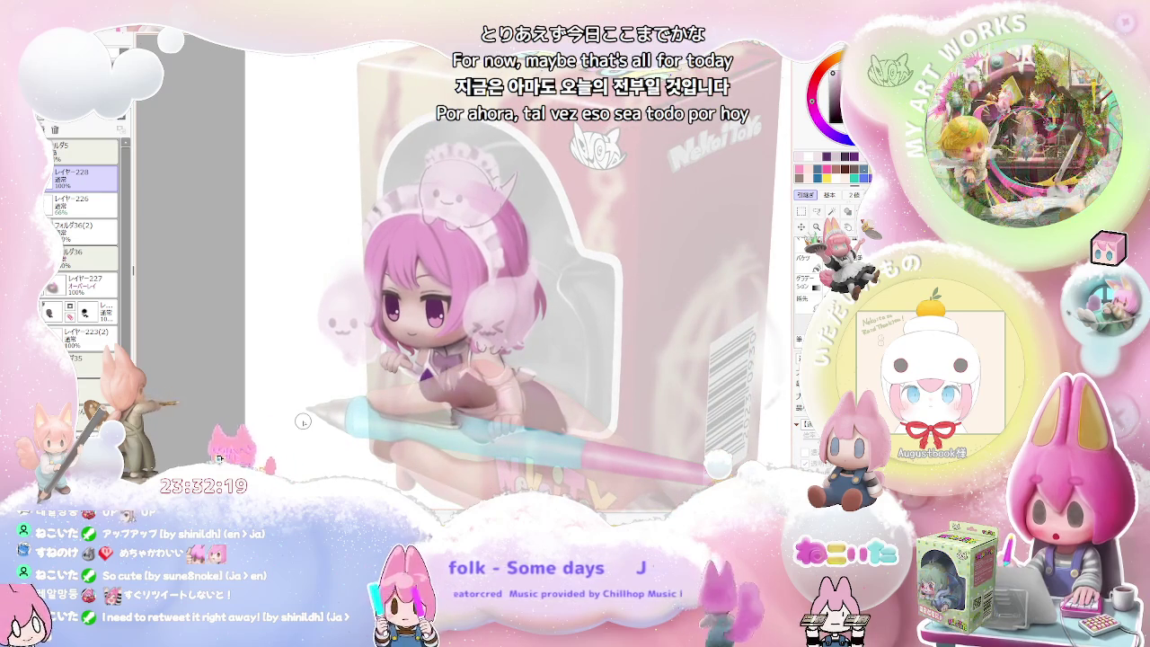